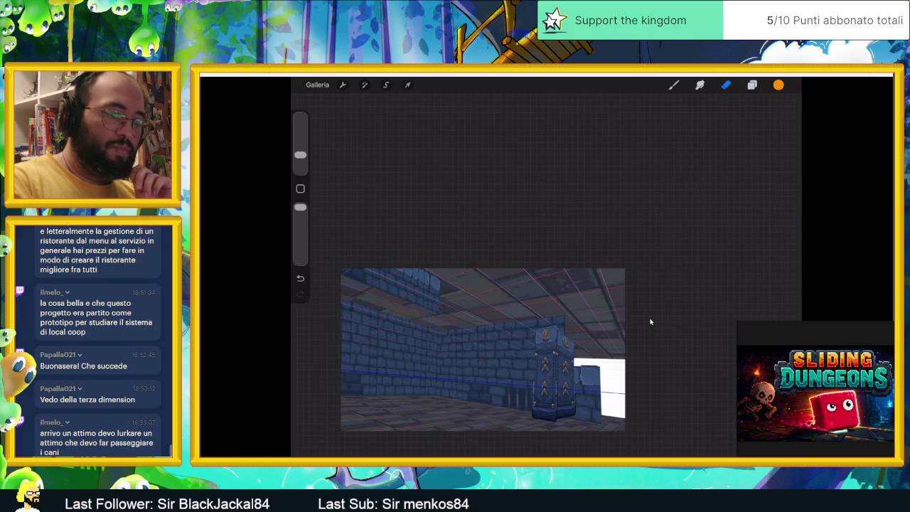
Make the image layer one below the current one active.
{"action": "key", "text": "l"}
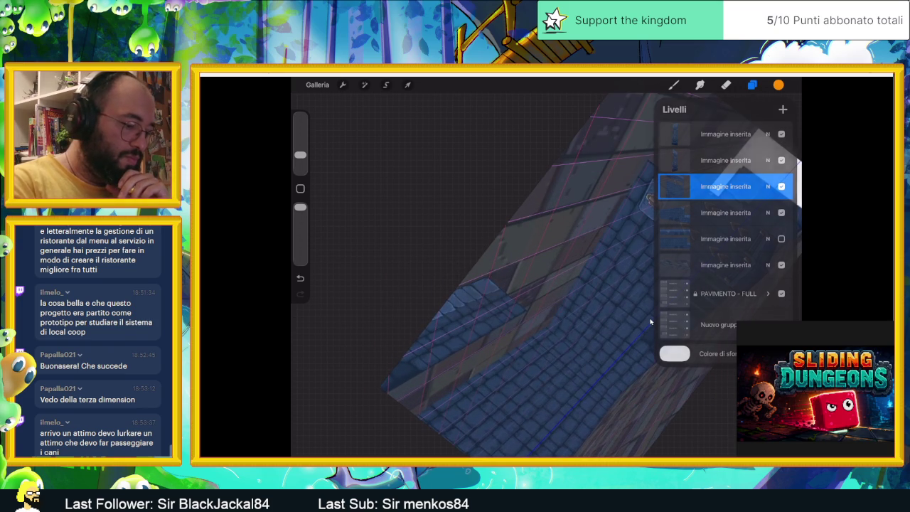
{"action": "key", "text": "e"}
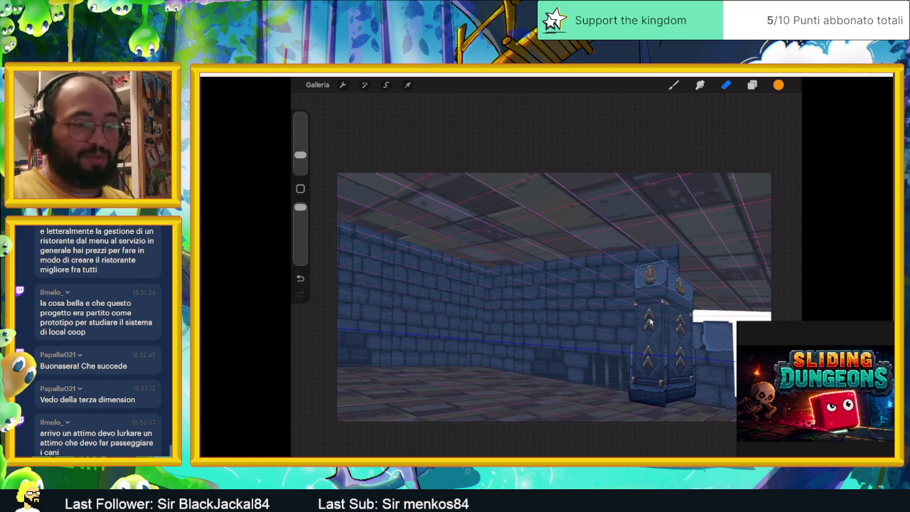
{"action": "key", "text": "l"}
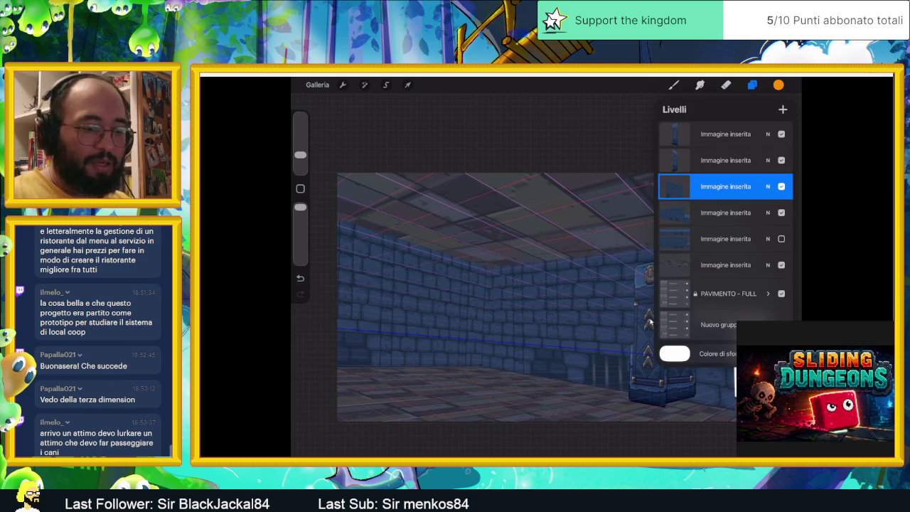
{"action": "key", "text": "alt+bracketleft"}
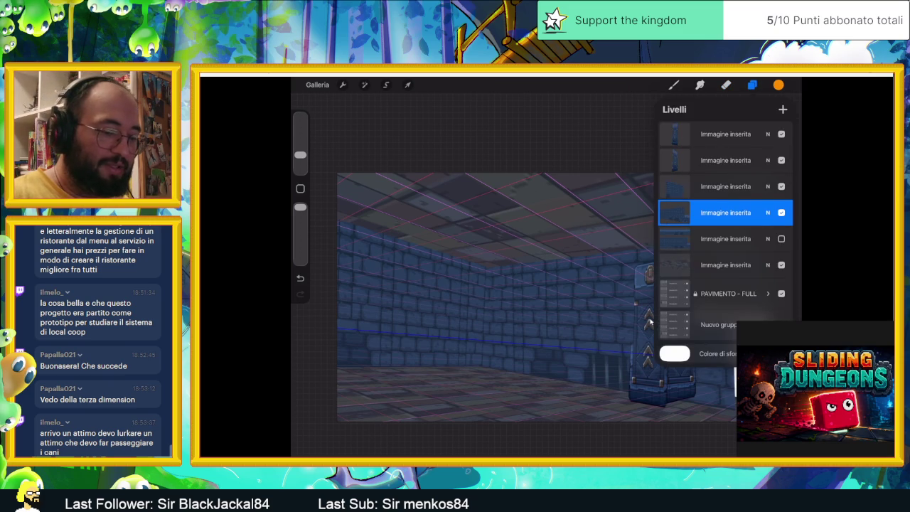
{"action": "key", "text": "l"}
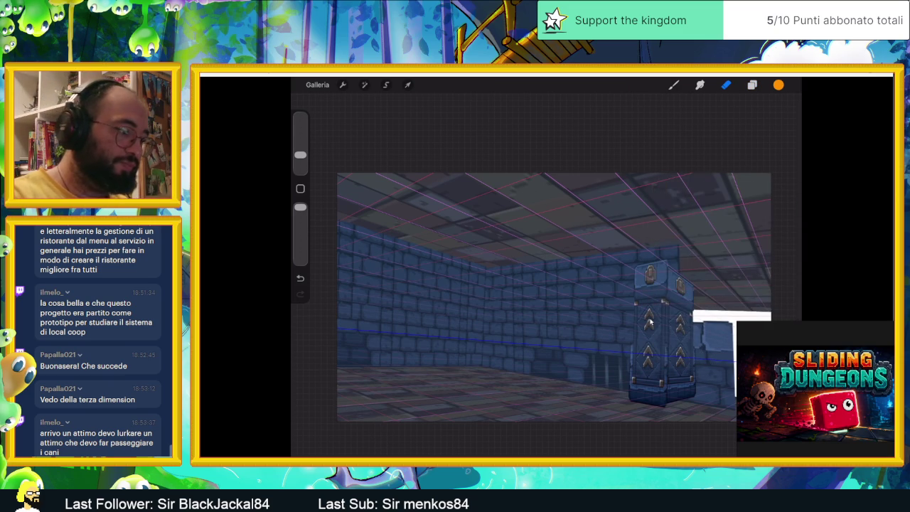
Rectangle-select the wall strip right of the chevron pillar, erase it, then deselect.
{"action": "key", "text": "v"}
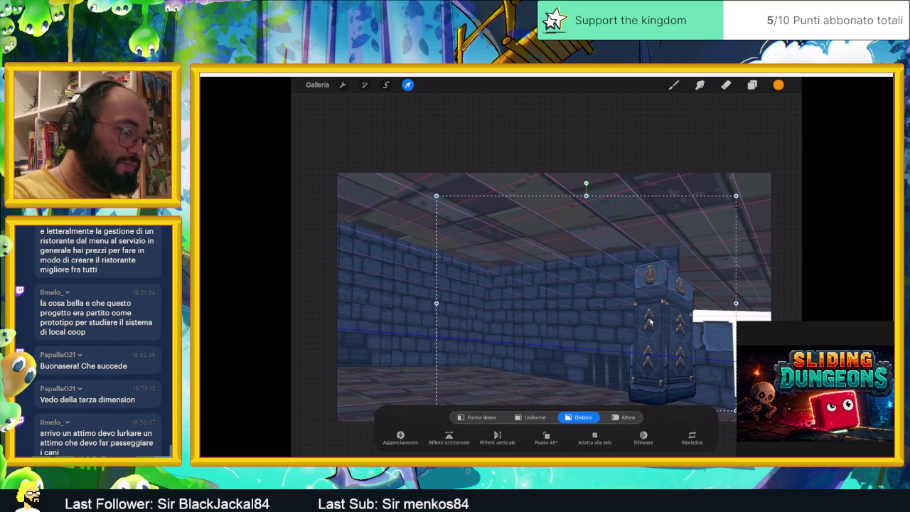
{"action": "key", "text": "s"}
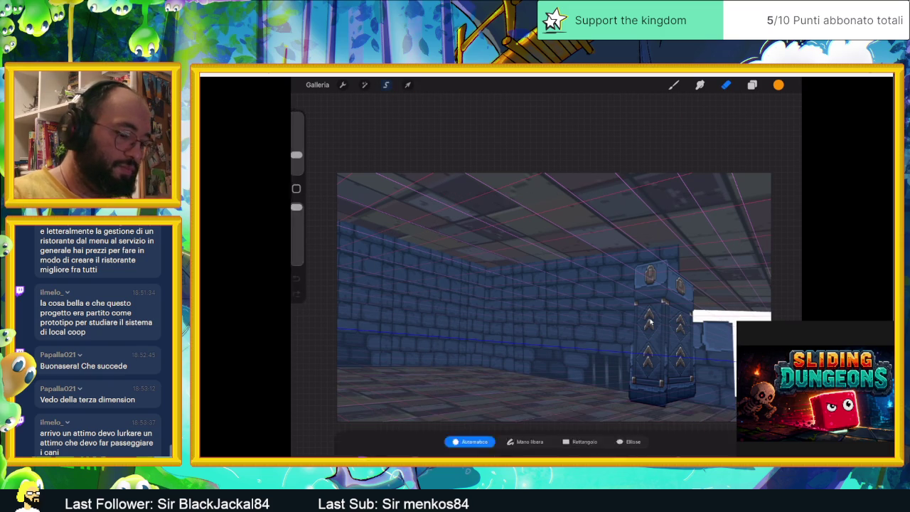
{"action": "left_click", "coordinate": [580, 418]}
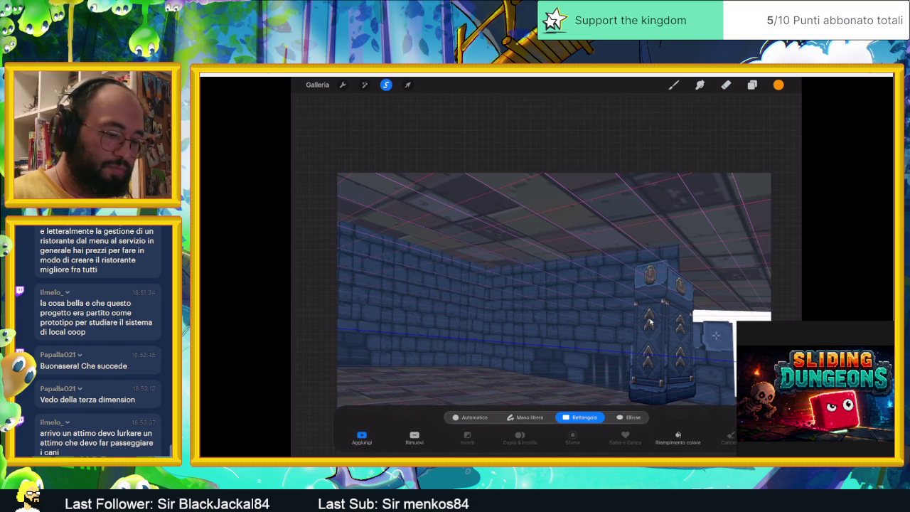
{"action": "left_click_drag", "start_coordinate": [768, 204], "coordinate": [703, 372]}
{"action": "left_click_drag", "start_coordinate": [674, 404], "coordinate": [679, 404]}
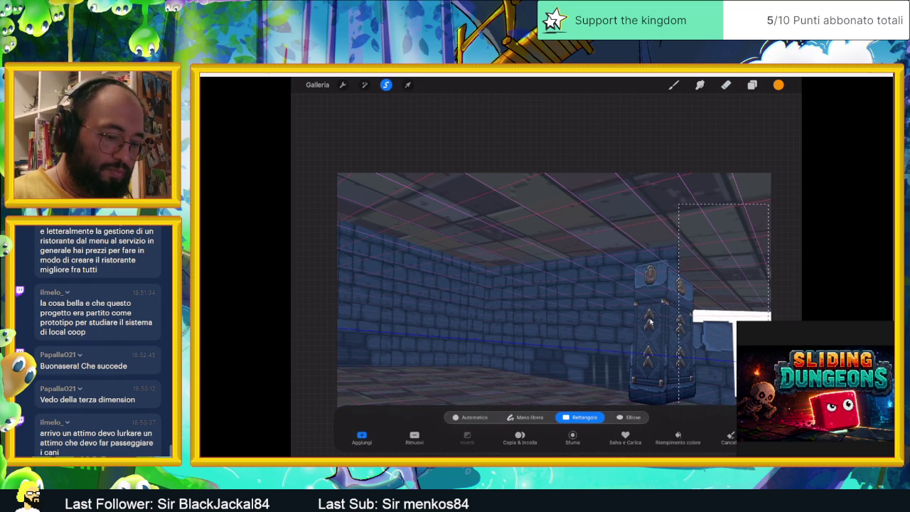
{"action": "key", "text": "e"}
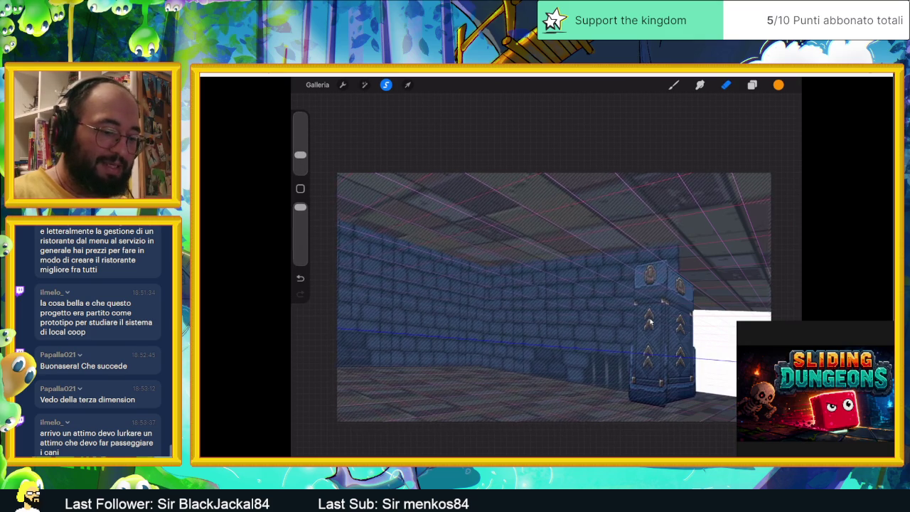
{"action": "key", "text": "ctrl+d"}
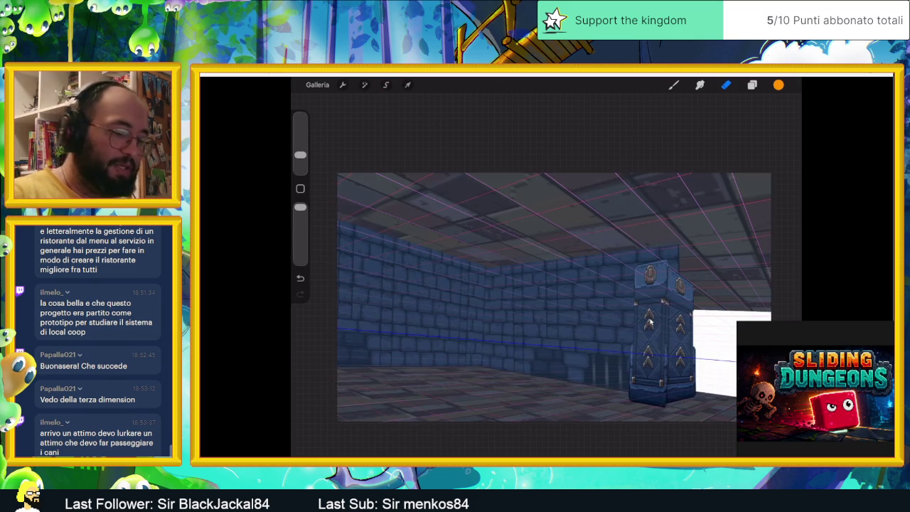
{"action": "scroll", "coordinate": [649, 322], "scroll_direction": "up", "scroll_amount": 2}
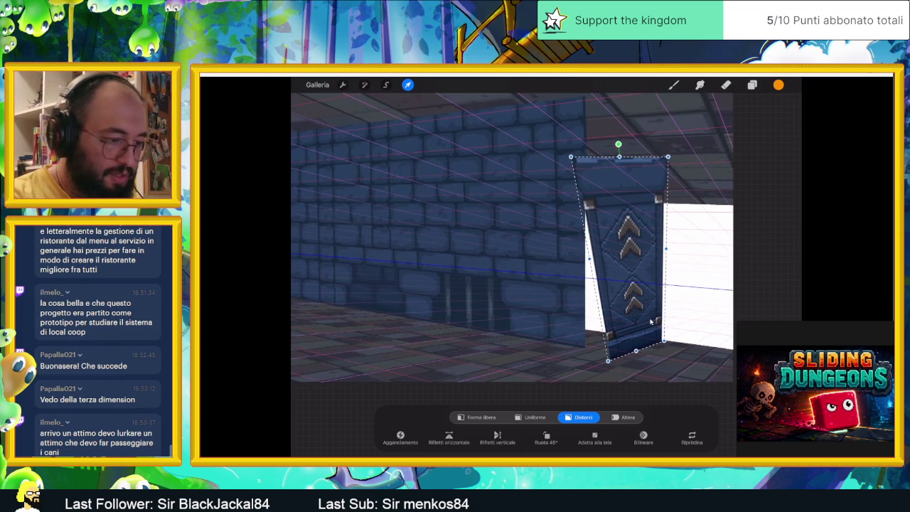
Drag the chevron panel's top corners to squeeze it into a narrow slanted side-face strip.
{"action": "left_click_drag", "start_coordinate": [591, 141], "coordinate": [623, 97]}
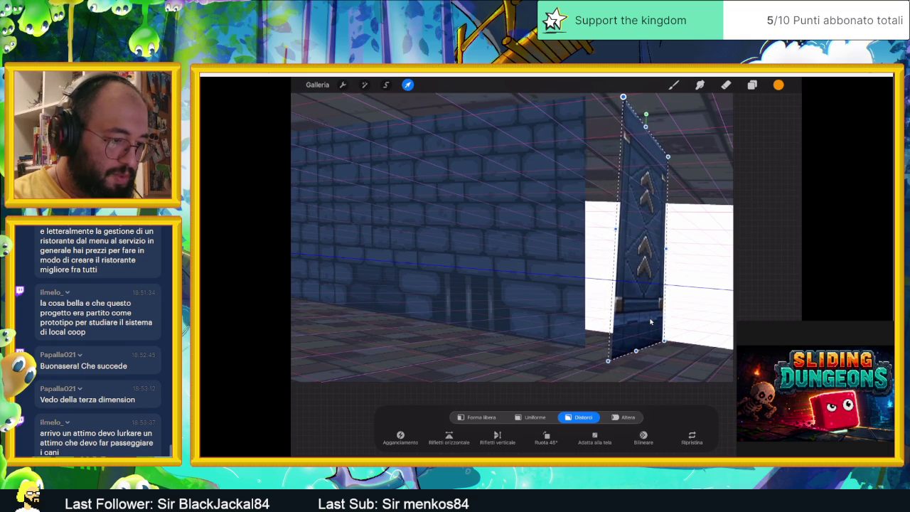
{"action": "left_click_drag", "start_coordinate": [616, 102], "coordinate": [610, 95]}
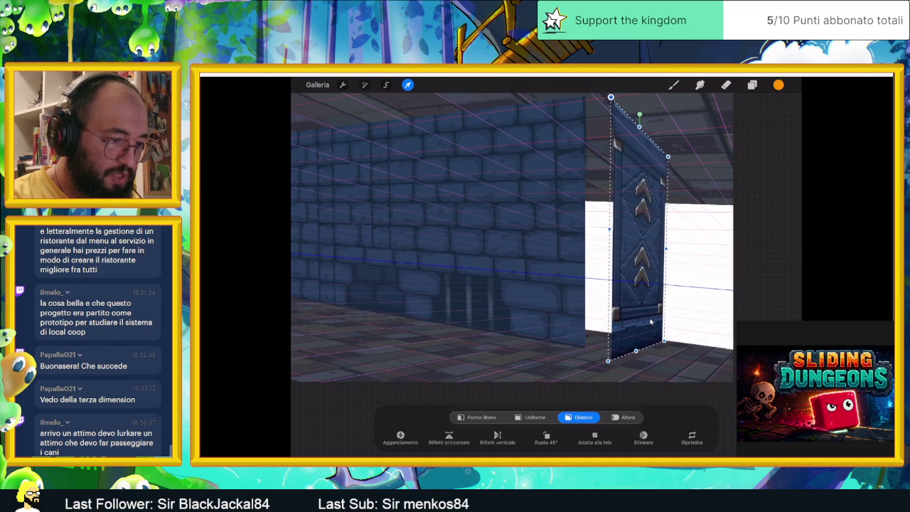
{"action": "left_click_drag", "start_coordinate": [512, 234], "coordinate": [535, 260]}
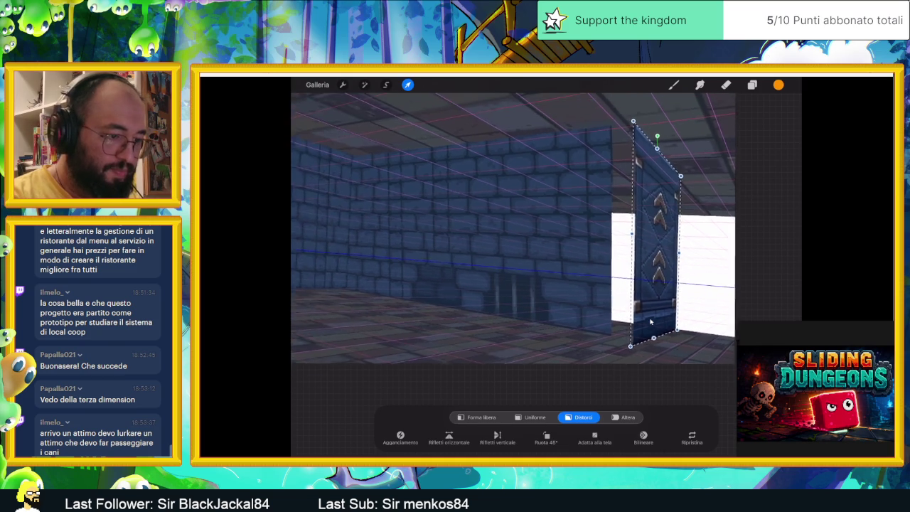
{"action": "left_click_drag", "start_coordinate": [631, 131], "coordinate": [633, 127]}
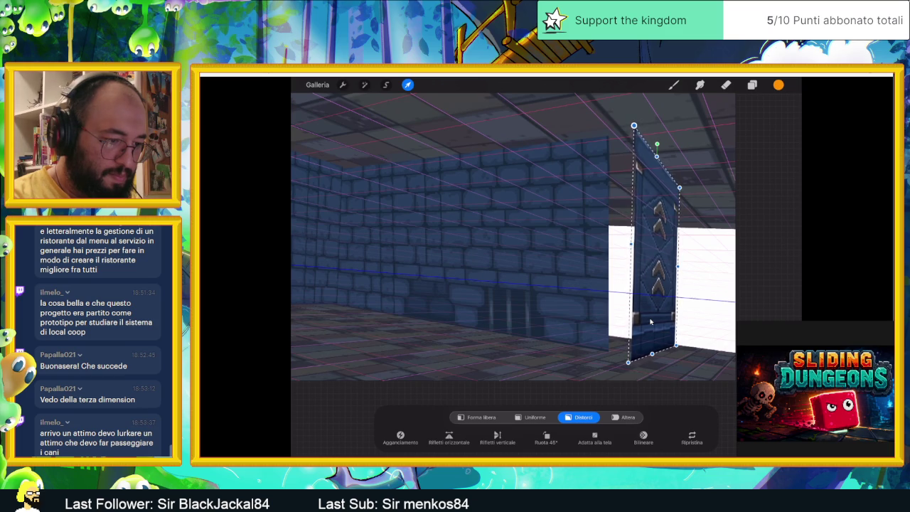
{"action": "left_click_drag", "start_coordinate": [634, 126], "coordinate": [627, 123]}
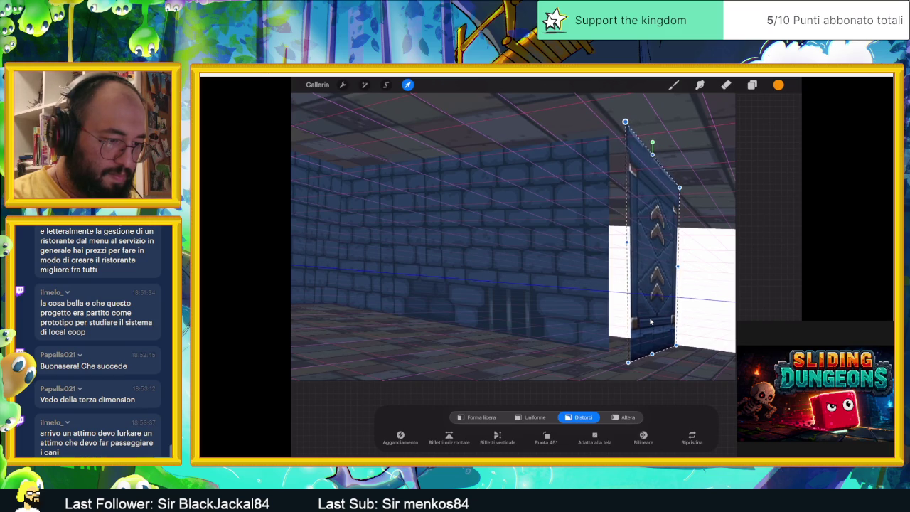
{"action": "left_click_drag", "start_coordinate": [627, 122], "coordinate": [631, 123]}
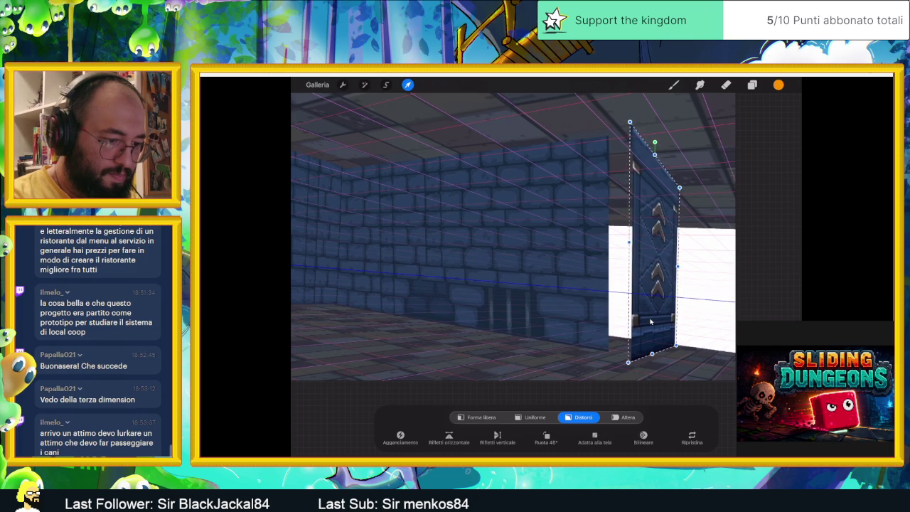
{"action": "left_click_drag", "start_coordinate": [679, 187], "coordinate": [678, 183]}
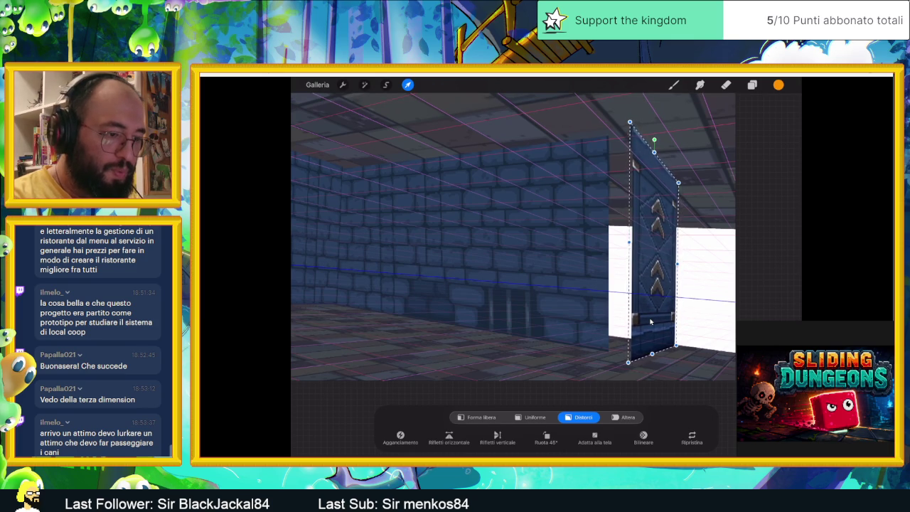
{"action": "key", "text": "l"}
{"action": "left_click_drag", "start_coordinate": [768, 160], "coordinate": [712, 160]}
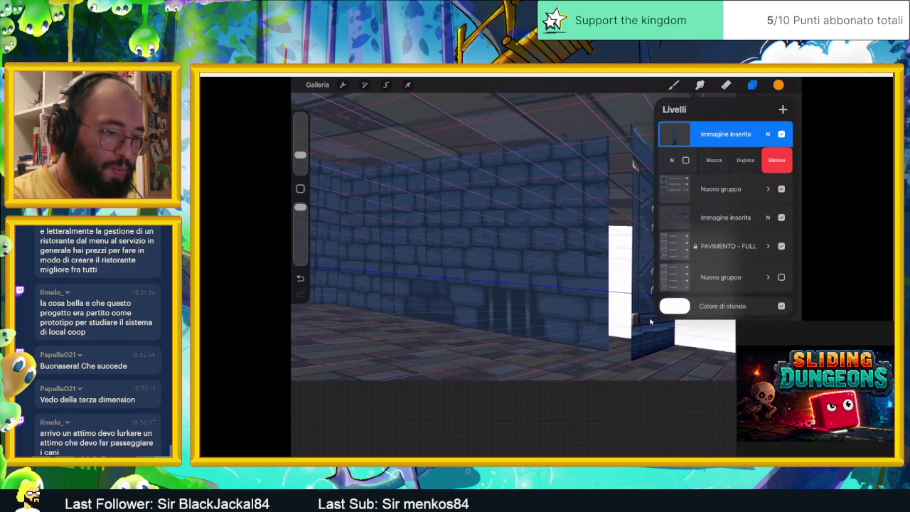
Duplicate the banner layer, make the copy visible, and shift it slightly right.
{"action": "left_click", "coordinate": [746, 159]}
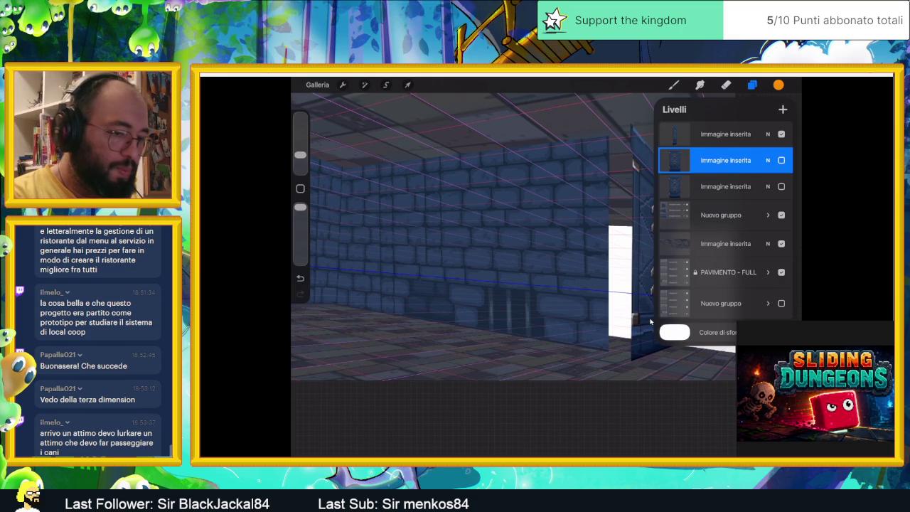
{"action": "left_click", "coordinate": [781, 160]}
{"action": "key", "text": "v"}
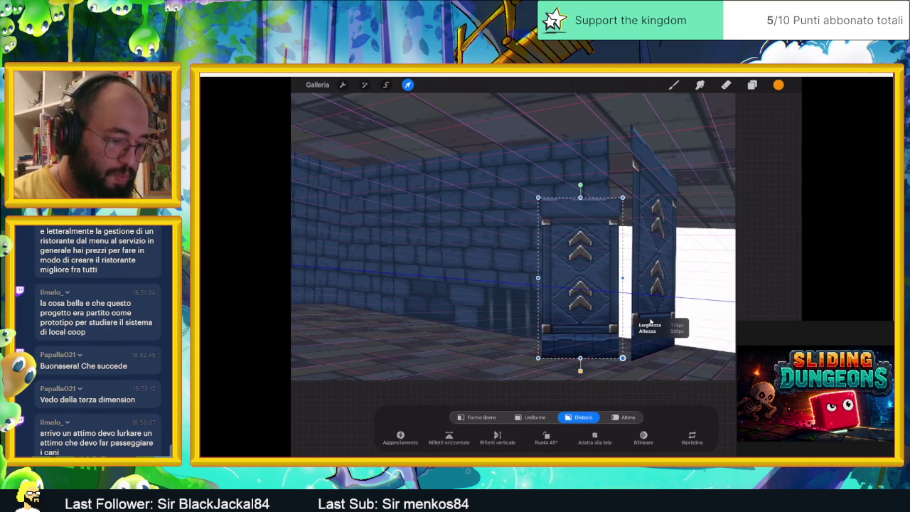
{"action": "left_click_drag", "start_coordinate": [581, 277], "coordinate": [592, 280]}
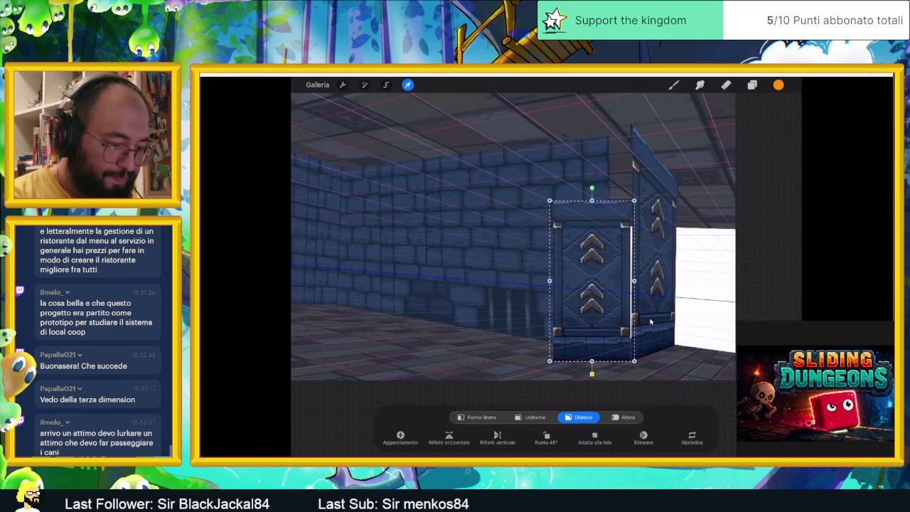
{"action": "scroll", "coordinate": [650, 322], "scroll_direction": "up", "scroll_amount": 3}
{"action": "left_click", "coordinate": [650, 322]}
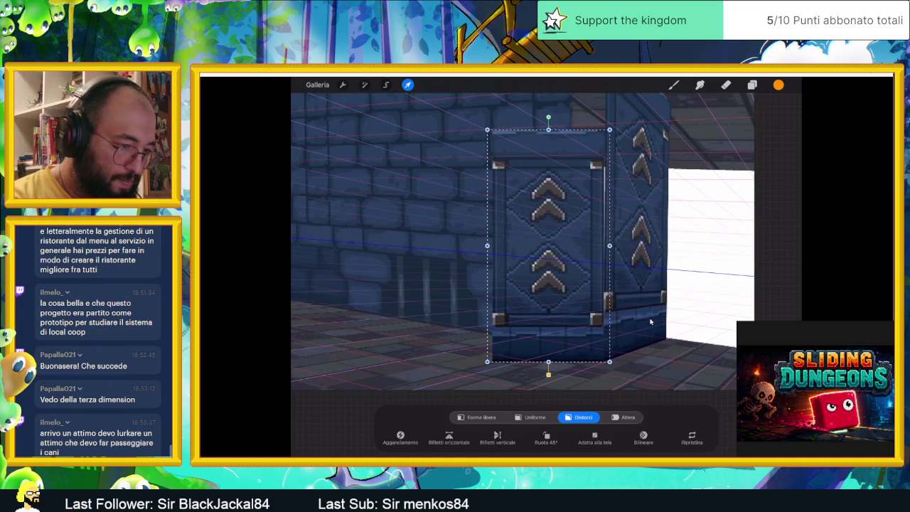
{"action": "scroll", "coordinate": [651, 322], "scroll_direction": "up", "scroll_amount": 2}
{"action": "scroll", "coordinate": [651, 322], "scroll_direction": "up", "scroll_amount": 2}
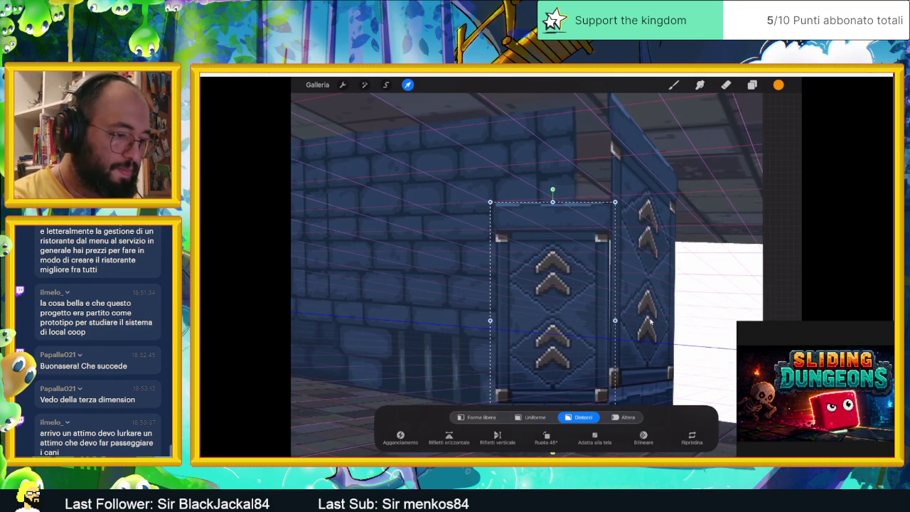
Distort the copied banner's top peak and left corners to follow the right wall's perspective.
{"action": "mouse_move", "coordinate": [614, 202]}
{"action": "left_mouse_down"}
{"action": "mouse_move", "coordinate": [618, 95]}
{"action": "mouse_move", "coordinate": [622, 112]}
{"action": "left_mouse_up"}
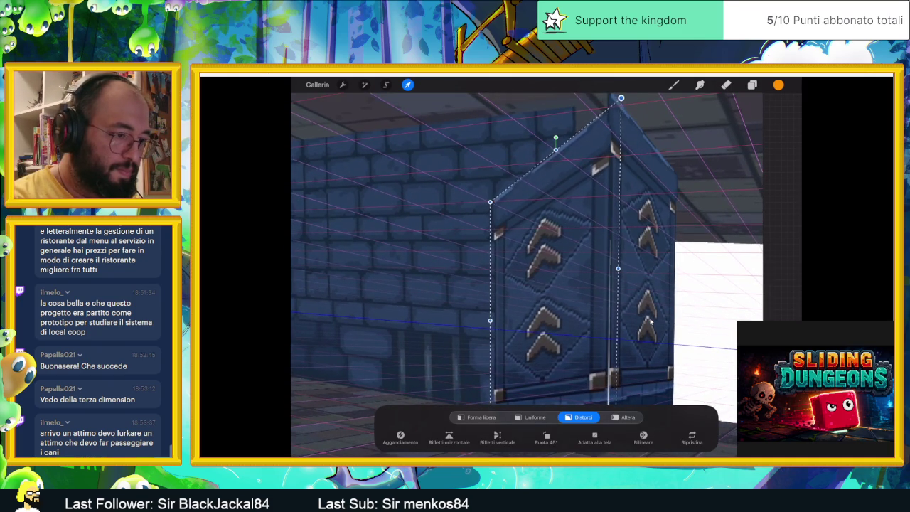
{"action": "scroll", "coordinate": [650, 322], "scroll_direction": "down", "scroll_amount": 2}
{"action": "left_click_drag", "start_coordinate": [641, 175], "coordinate": [641, 164]}
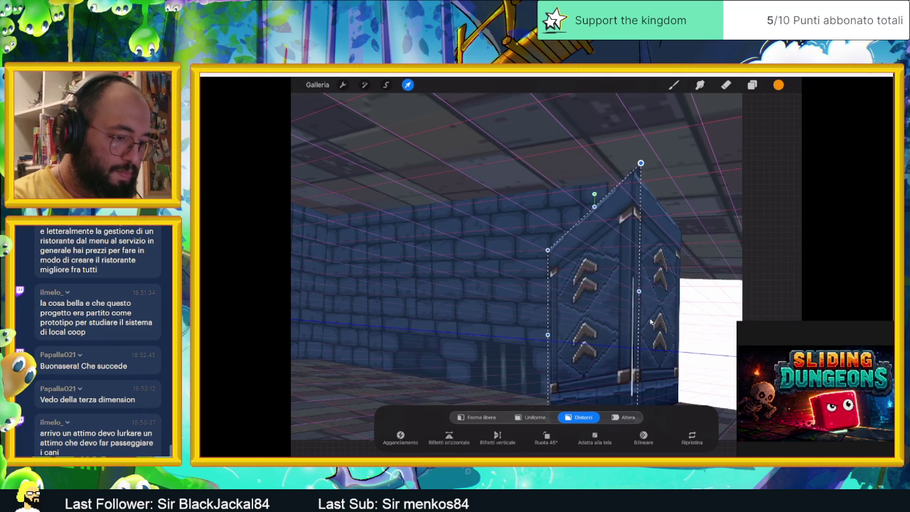
{"action": "left_click_drag", "start_coordinate": [643, 162], "coordinate": [645, 161]}
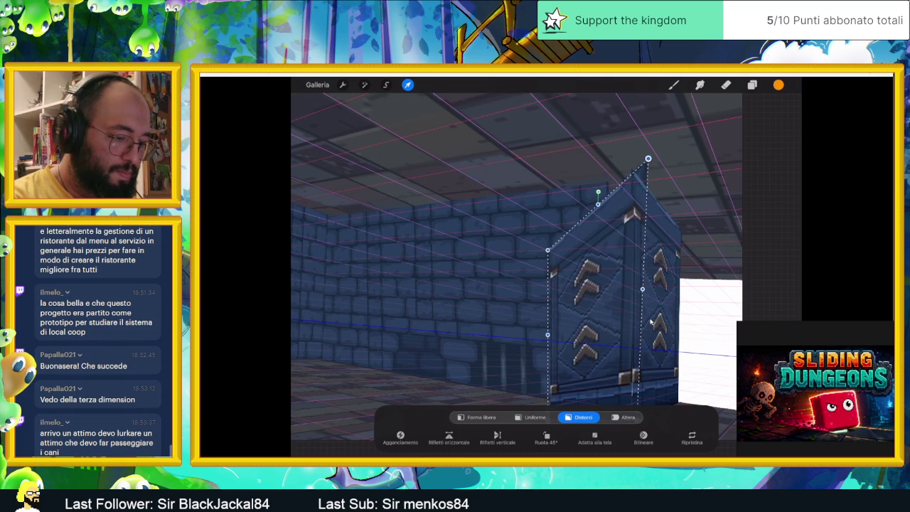
{"action": "left_click_drag", "start_coordinate": [652, 149], "coordinate": [652, 140]}
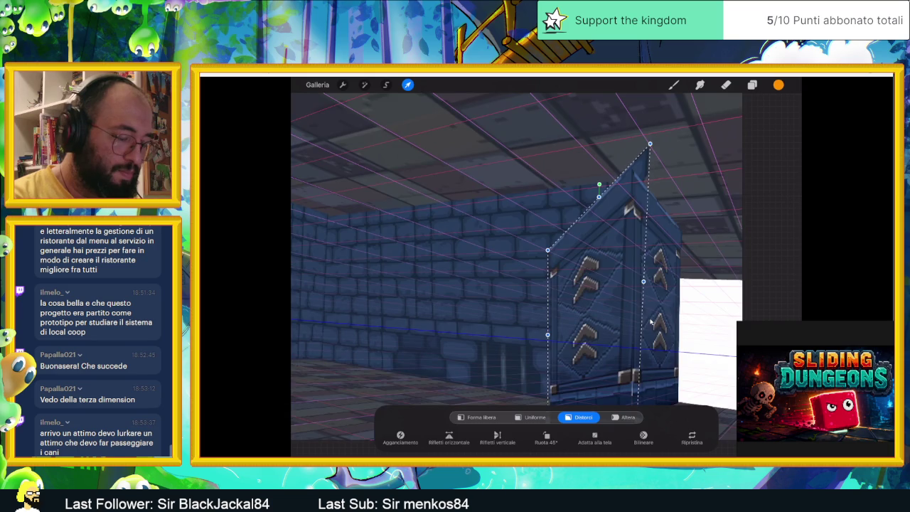
{"action": "scroll", "coordinate": [651, 322], "scroll_direction": "down", "scroll_amount": 3}
{"action": "left_click_drag", "start_coordinate": [589, 232], "coordinate": [582, 184]}
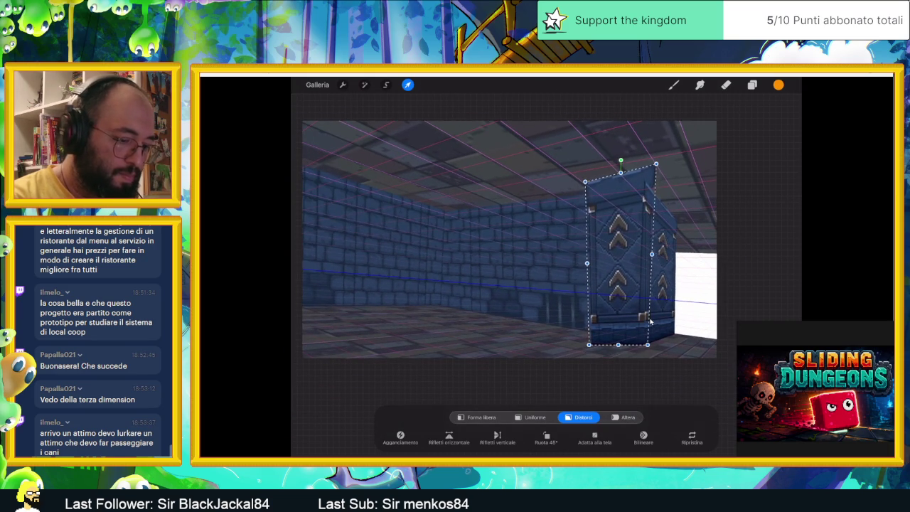
{"action": "scroll", "coordinate": [651, 322], "scroll_direction": "up", "scroll_amount": 1}
{"action": "scroll", "coordinate": [651, 323], "scroll_direction": "up", "scroll_amount": 2}
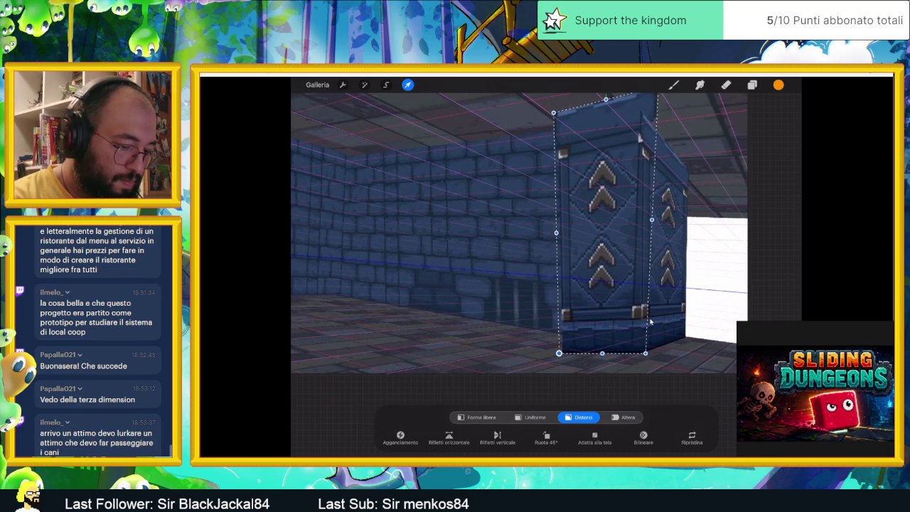
{"action": "left_click_drag", "start_coordinate": [559, 353], "coordinate": [573, 339]}
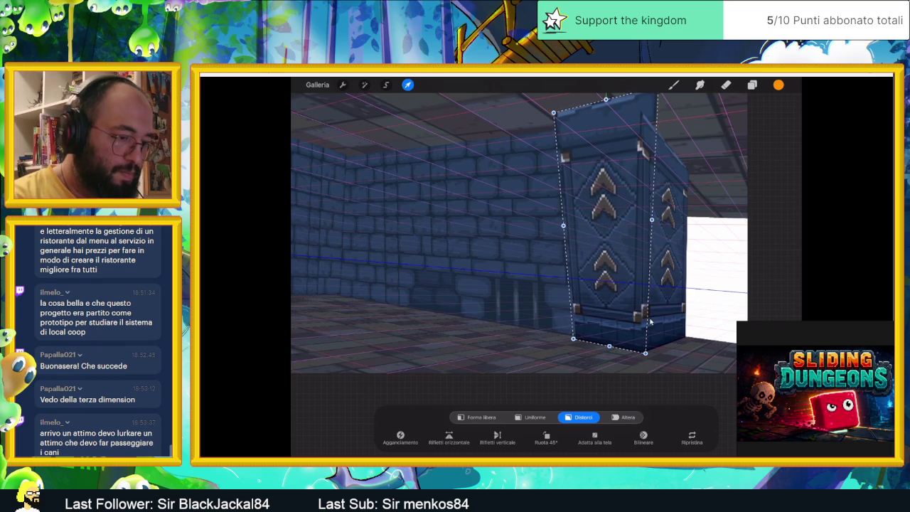
{"action": "scroll", "coordinate": [651, 322], "scroll_direction": "down", "scroll_amount": 1}
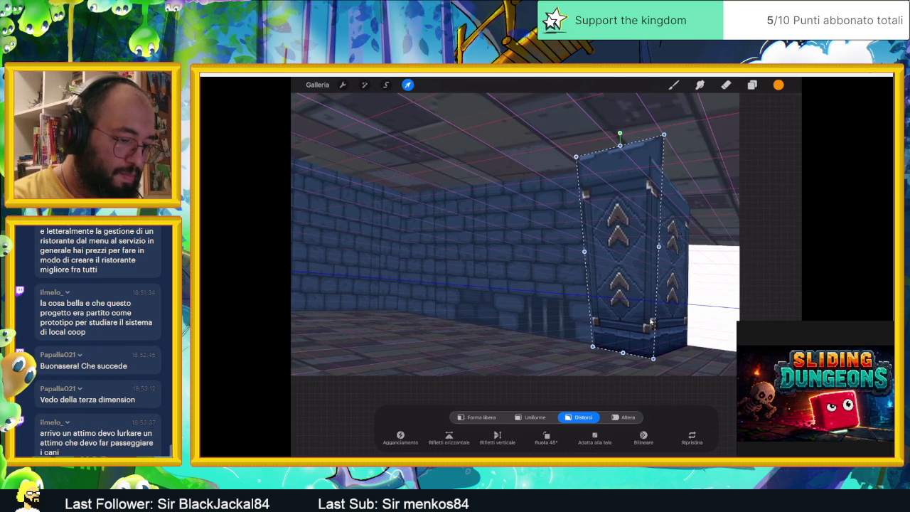
Fine-tune the banner's top and bottom corners into an upright column and commit the distortion.
{"action": "left_click_drag", "start_coordinate": [576, 156], "coordinate": [583, 163]}
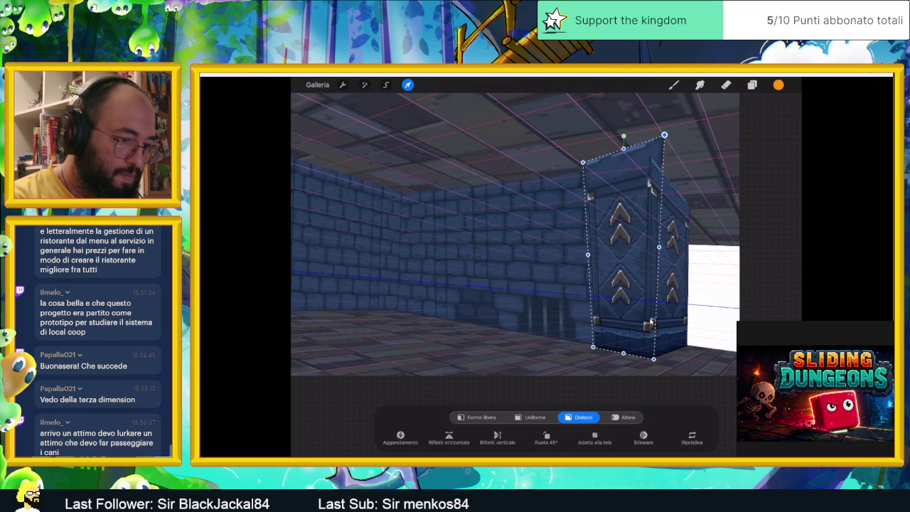
{"action": "mouse_move", "coordinate": [664, 135]}
{"action": "left_mouse_down"}
{"action": "mouse_move", "coordinate": [651, 152]}
{"action": "mouse_move", "coordinate": [658, 139]}
{"action": "left_mouse_up"}
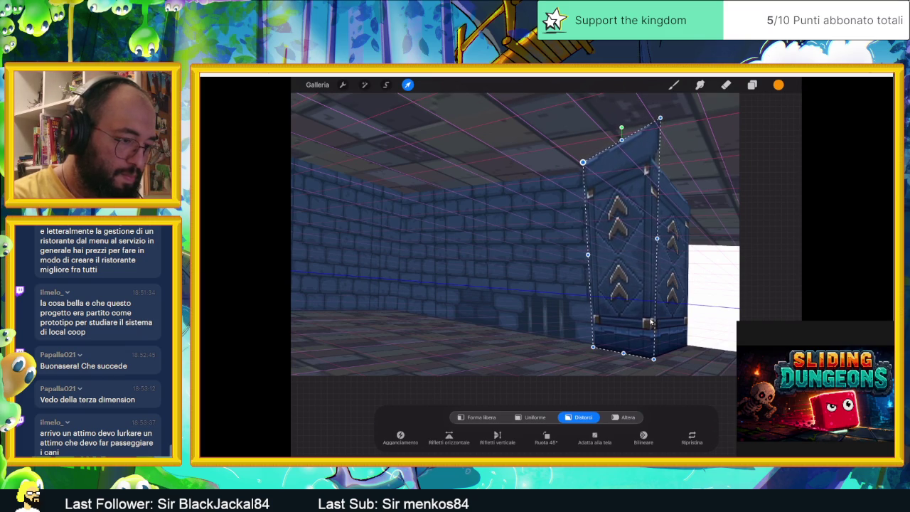
{"action": "mouse_move", "coordinate": [583, 162]}
{"action": "left_mouse_down"}
{"action": "mouse_move", "coordinate": [589, 140]}
{"action": "mouse_move", "coordinate": [627, 152]}
{"action": "left_mouse_up"}
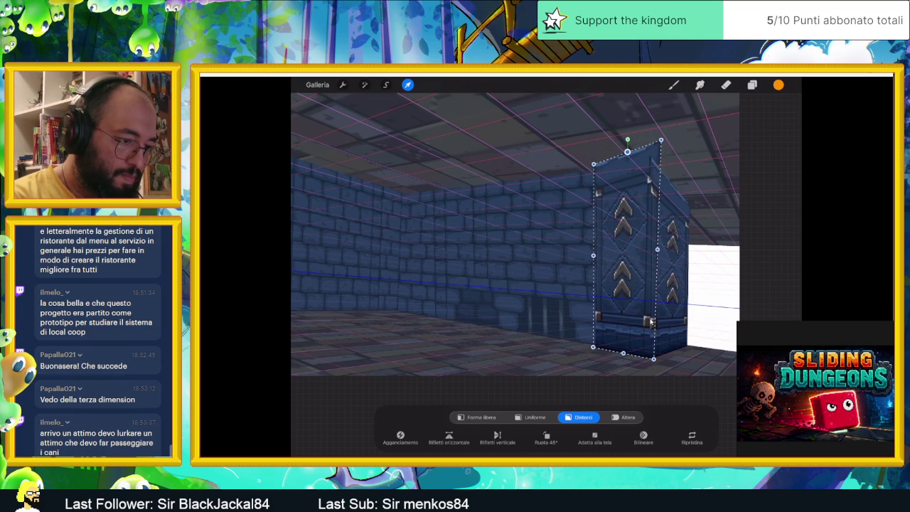
{"action": "left_click_drag", "start_coordinate": [661, 139], "coordinate": [657, 153]}
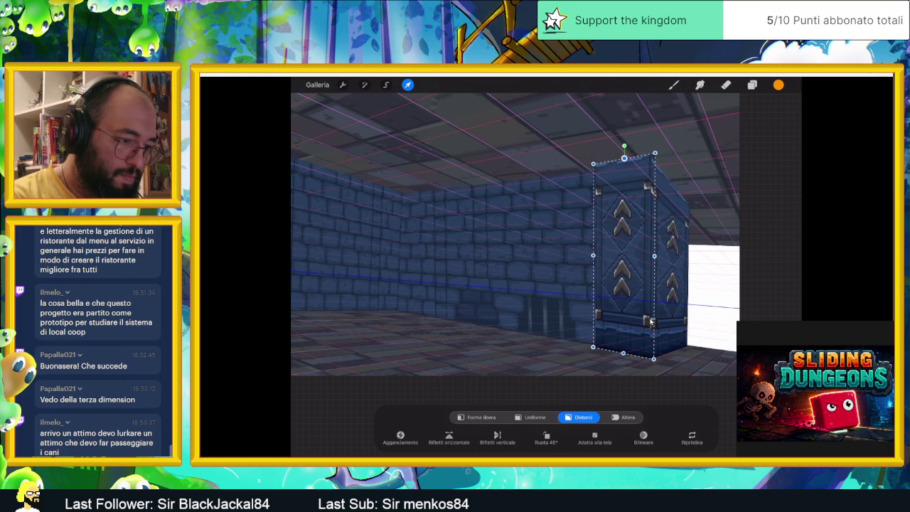
{"action": "left_click_drag", "start_coordinate": [625, 158], "coordinate": [624, 163]}
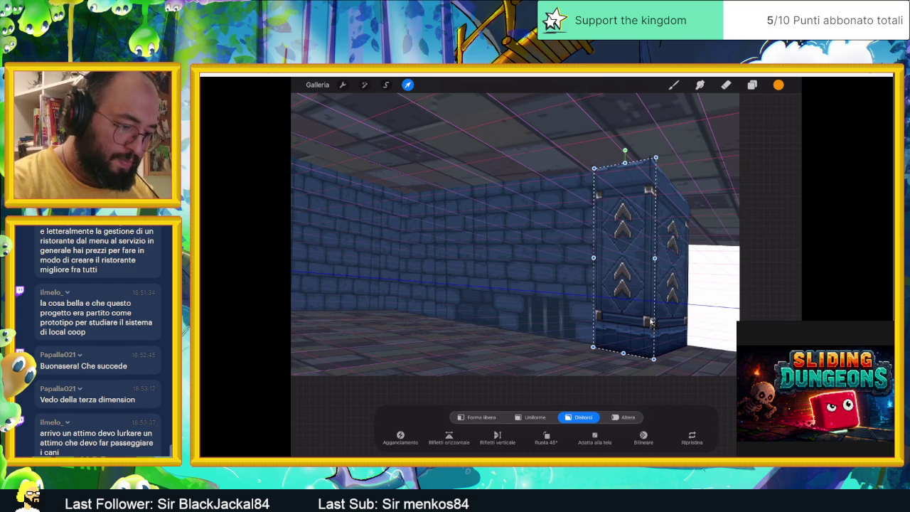
{"action": "left_click_drag", "start_coordinate": [623, 353], "coordinate": [624, 354]}
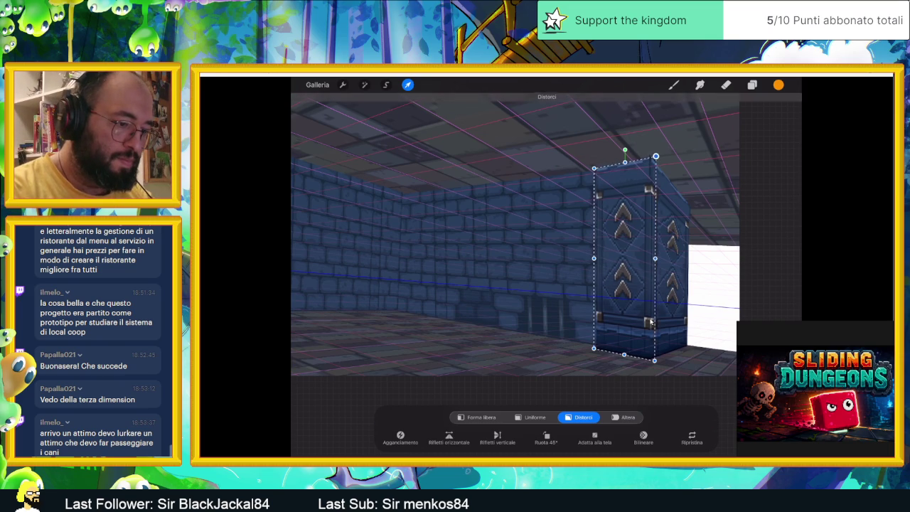
{"action": "key", "text": "e"}
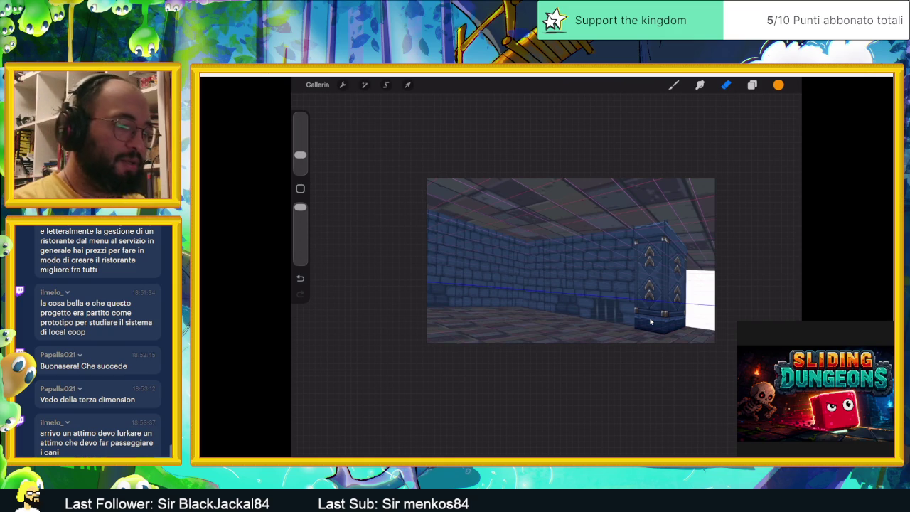
Duplicate the top inserted banner image layer and group the two layers.
{"action": "key", "text": "l"}
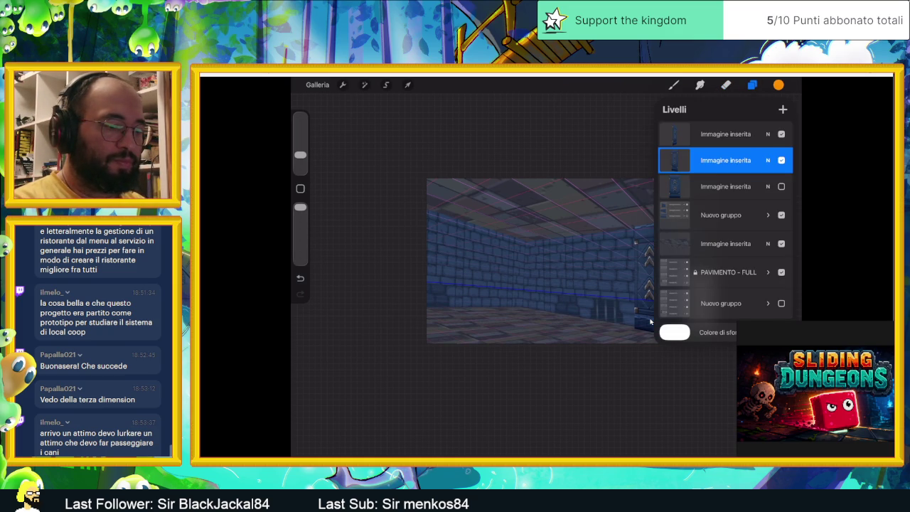
{"action": "left_click_drag", "start_coordinate": [754, 134], "coordinate": [683, 134]}
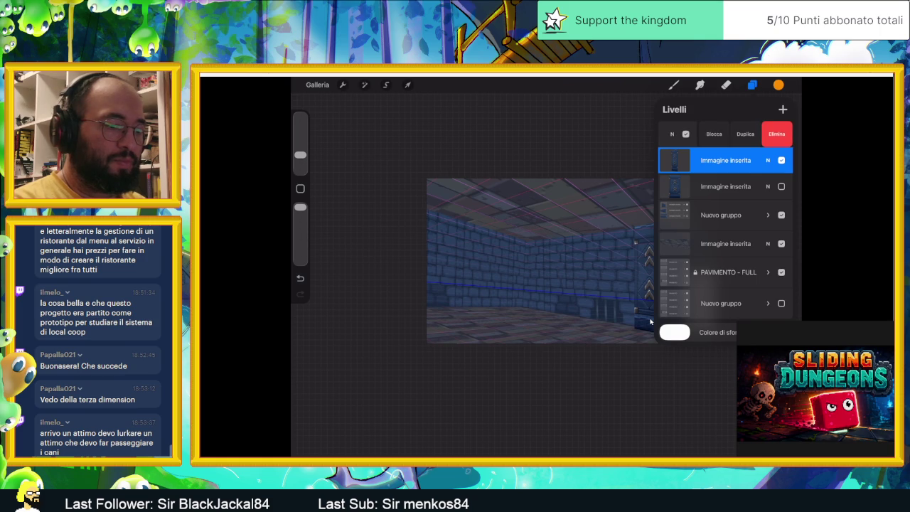
{"action": "left_click", "coordinate": [745, 134]}
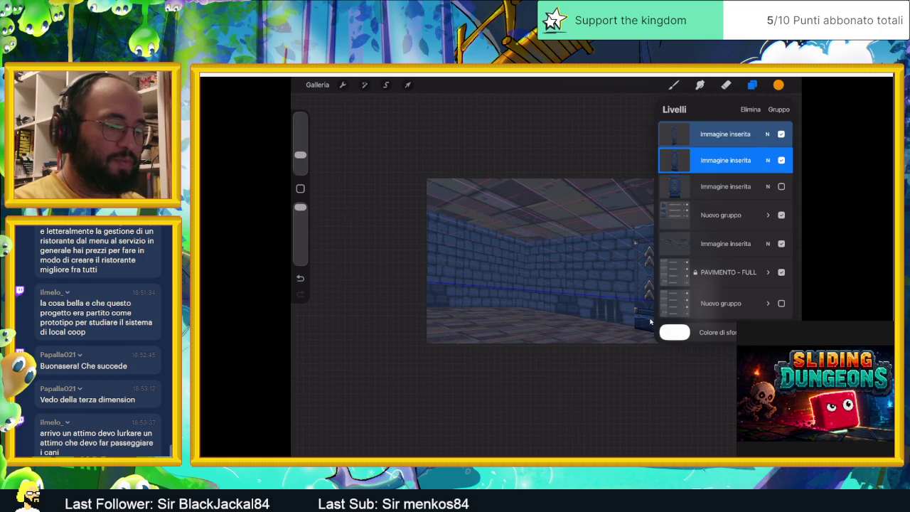
{"action": "key", "text": "ctrl+g"}
Rename the new group to 'COLLANA' and collapse it.
{"action": "left_click", "coordinate": [721, 130]}
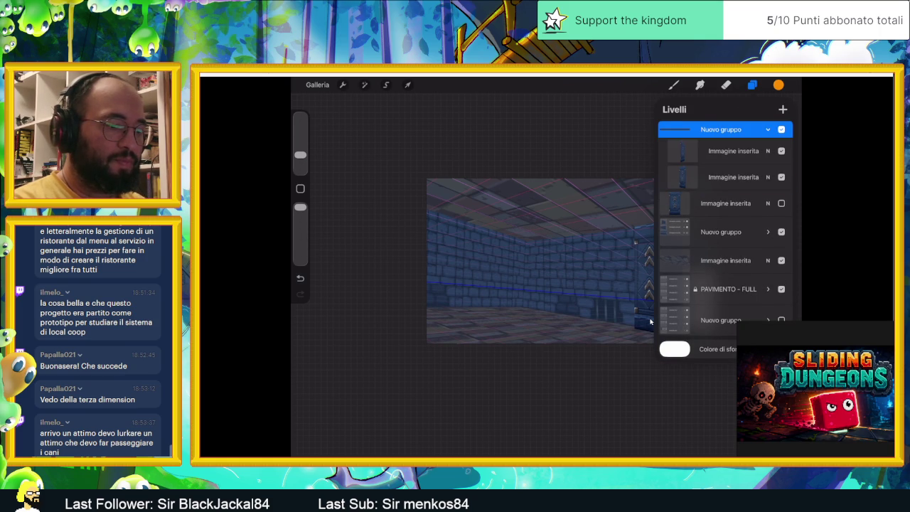
{"action": "left_click", "coordinate": [721, 130]}
{"action": "left_click", "coordinate": [608, 106]}
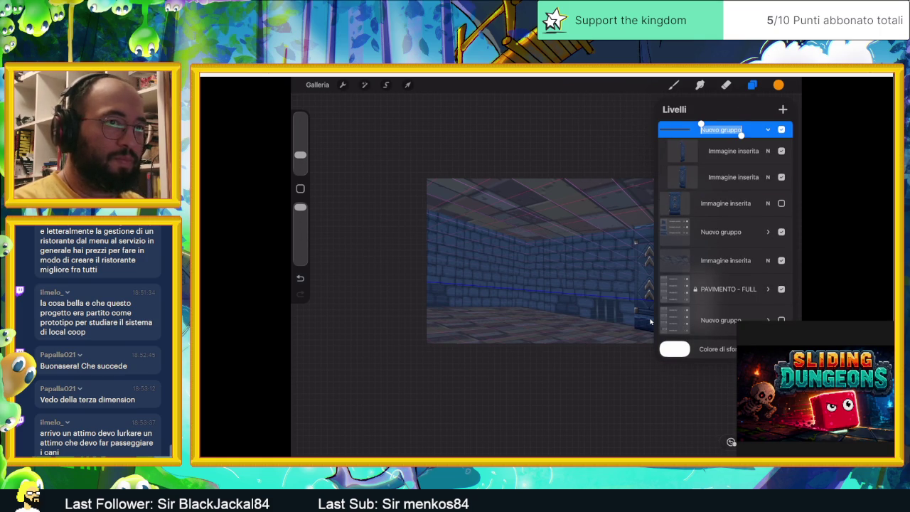
{"action": "double_click", "coordinate": [731, 129]}
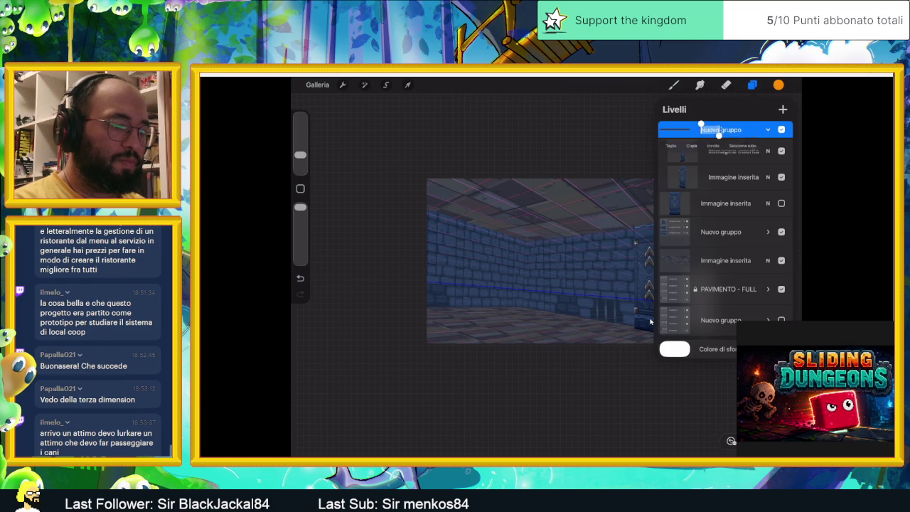
{"action": "left_click", "coordinate": [769, 147]}
{"action": "left_click", "coordinate": [677, 147]}
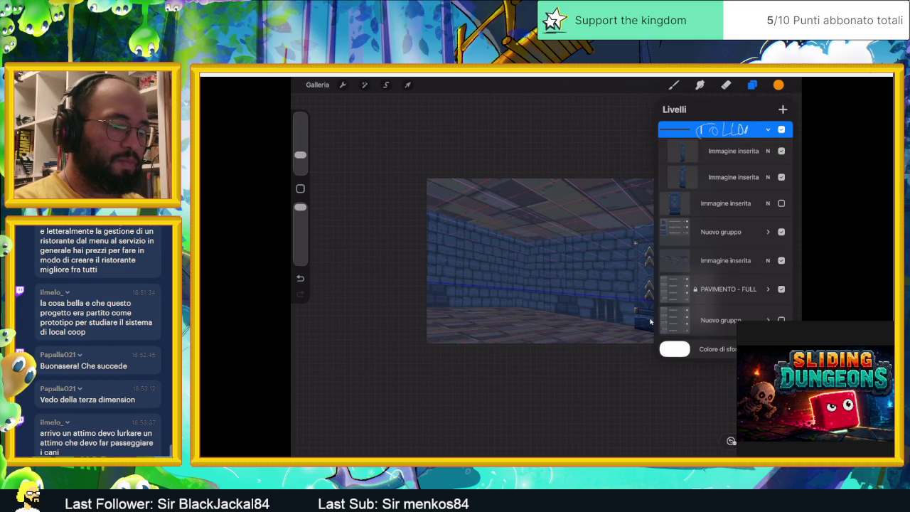
{"action": "type", "text": "COLLANA"}
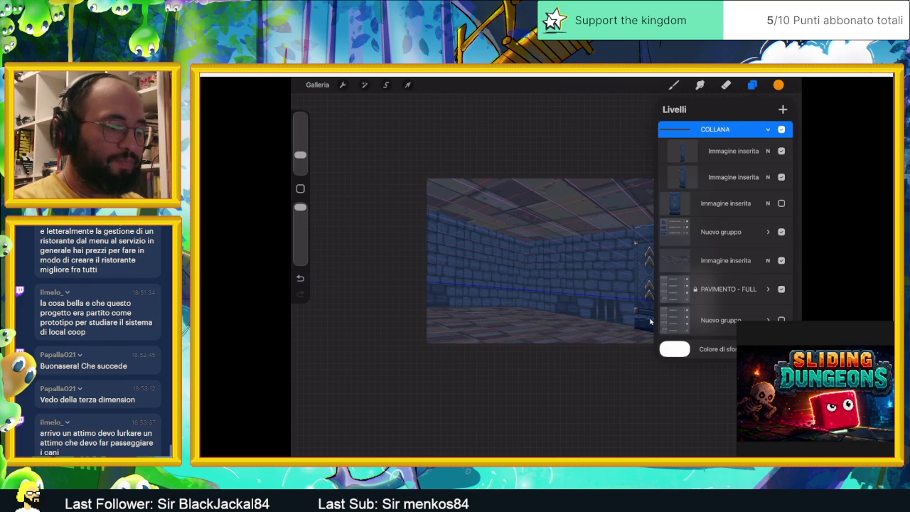
{"action": "left_click", "coordinate": [768, 129]}
Duplicate the COLLANA group and flatten the copy into a single layer.
{"action": "left_click_drag", "start_coordinate": [739, 136], "coordinate": [676, 135]}
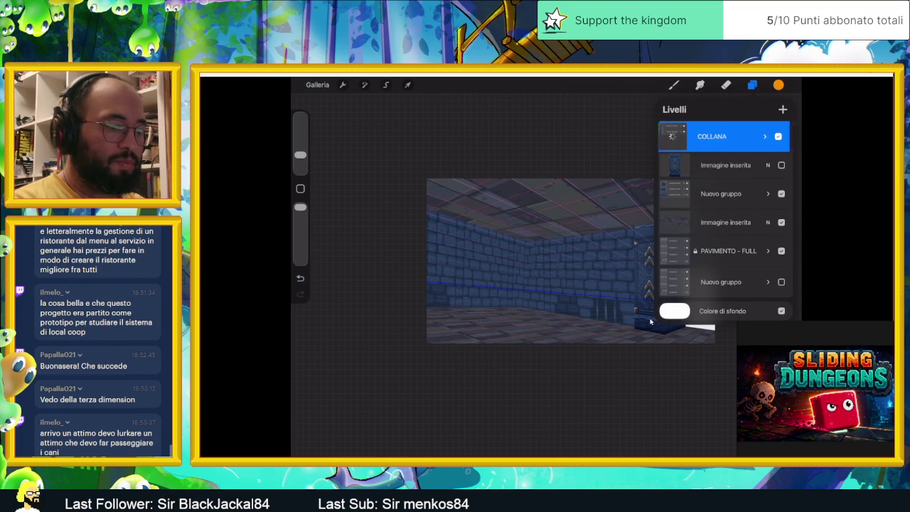
{"action": "left_click", "coordinate": [783, 136]}
{"action": "left_click", "coordinate": [768, 129]}
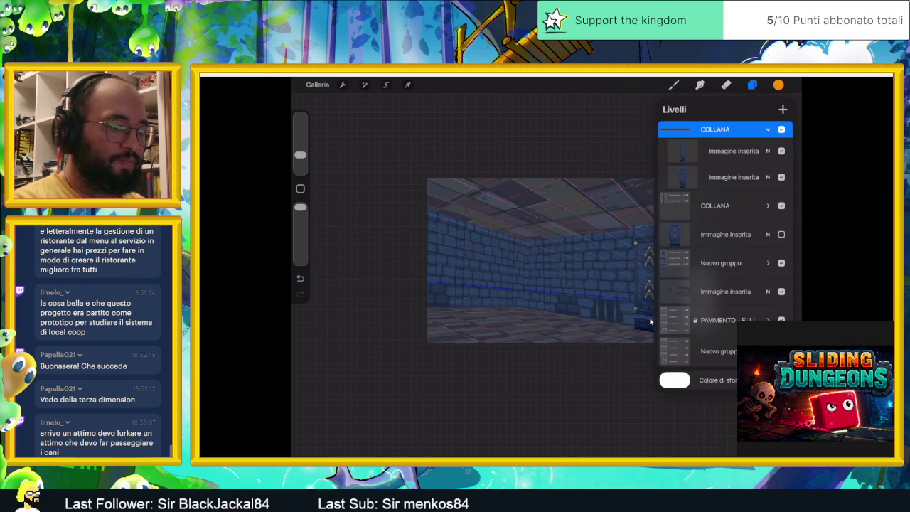
{"action": "left_click", "coordinate": [768, 130]}
{"action": "left_click", "coordinate": [715, 130]}
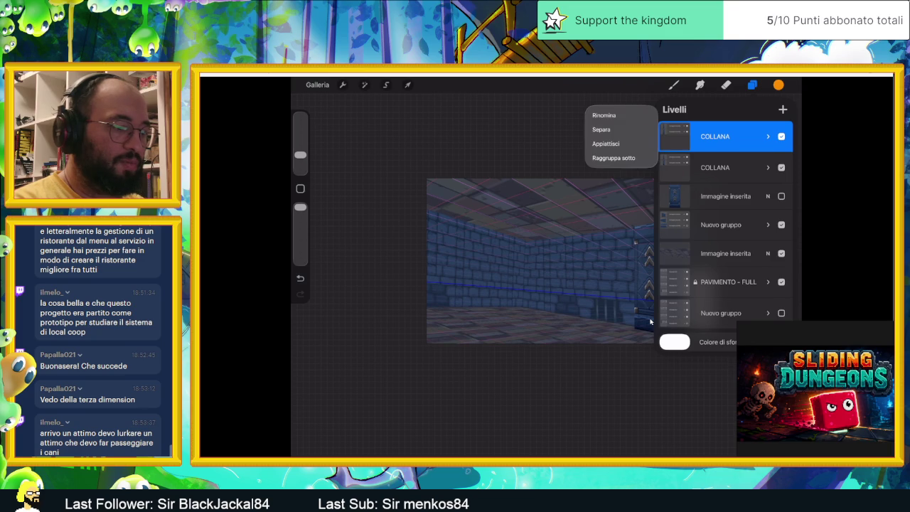
{"action": "left_click", "coordinate": [605, 145]}
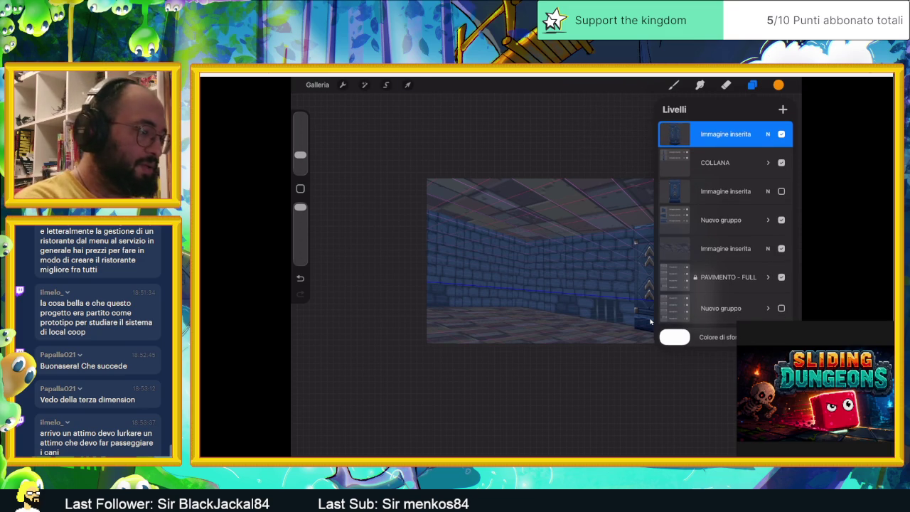
Move the pillar copy toward the corridor's left side and slant its right edge and bottom corner.
{"action": "key", "text": "v"}
{"action": "left_click_drag", "start_coordinate": [650, 323], "coordinate": [518, 304]}
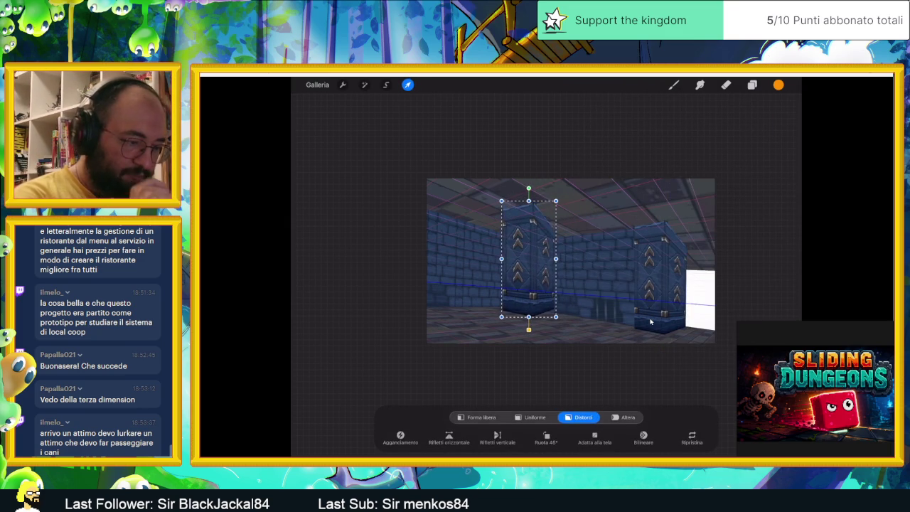
{"action": "left_click_drag", "start_coordinate": [556, 258], "coordinate": [548, 275]}
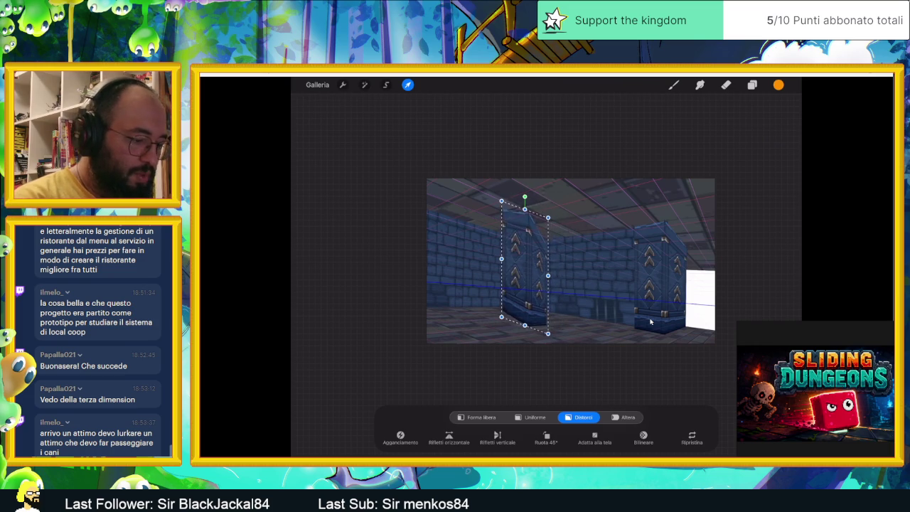
{"action": "scroll", "coordinate": [650, 322], "scroll_direction": "up", "scroll_amount": 1}
{"action": "scroll", "coordinate": [650, 323], "scroll_direction": "up", "scroll_amount": 5}
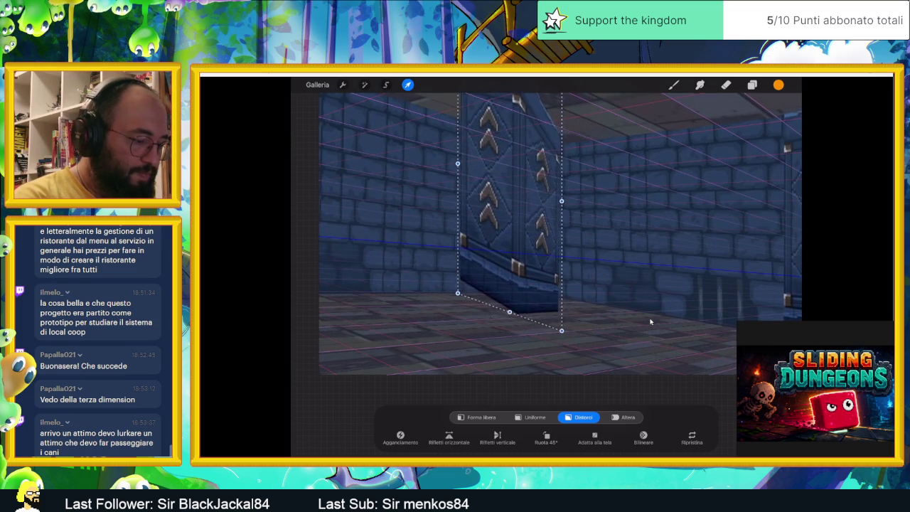
{"action": "left_click_drag", "start_coordinate": [565, 343], "coordinate": [527, 308]}
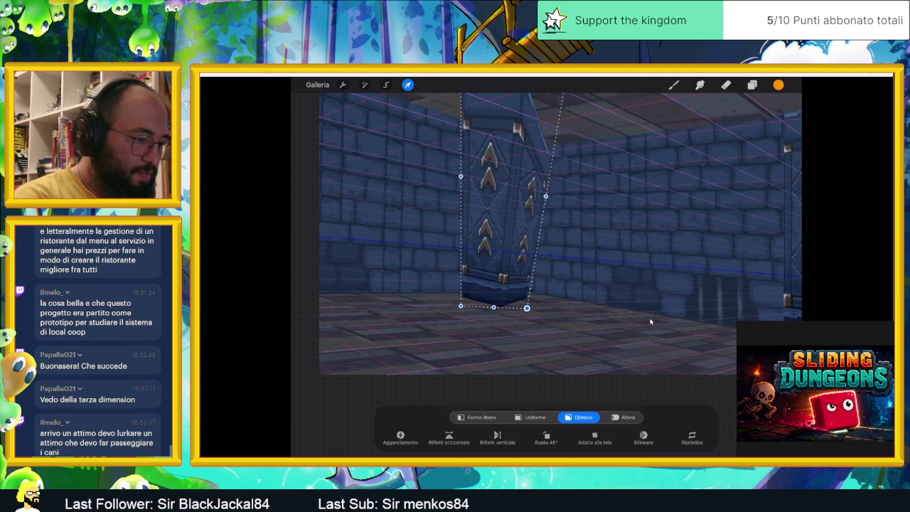
{"action": "scroll", "coordinate": [651, 322], "scroll_direction": "down", "scroll_amount": 3}
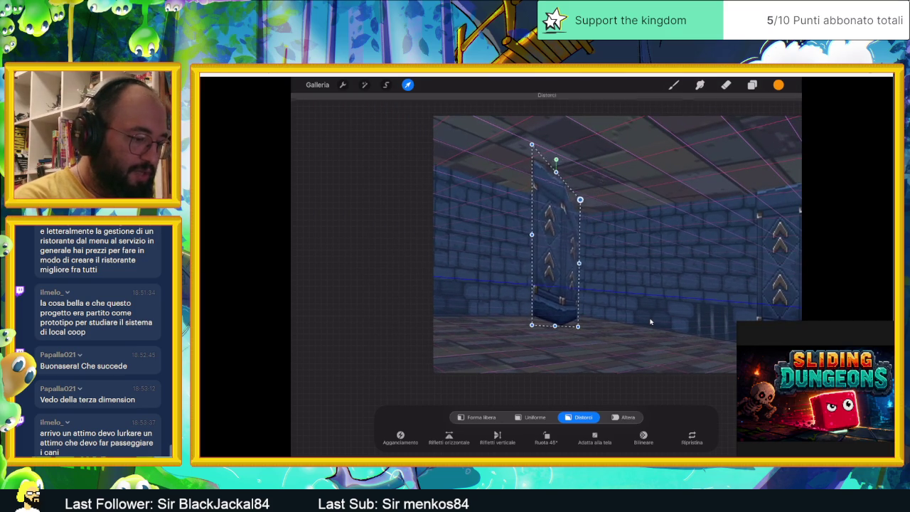
Adjust the pillar's top corners and base so it matches the corridor perspective.
{"action": "left_click_drag", "start_coordinate": [532, 145], "coordinate": [534, 211]}
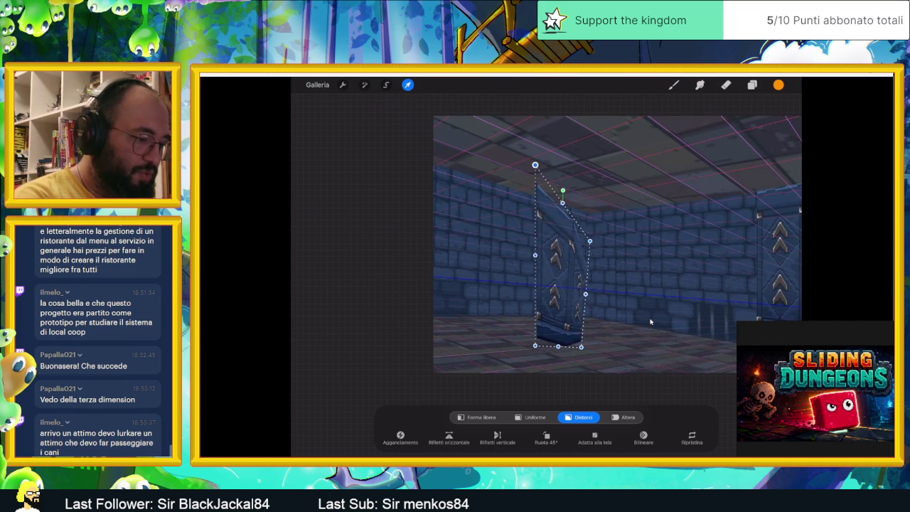
{"action": "left_click_drag", "start_coordinate": [558, 299], "coordinate": [574, 270]}
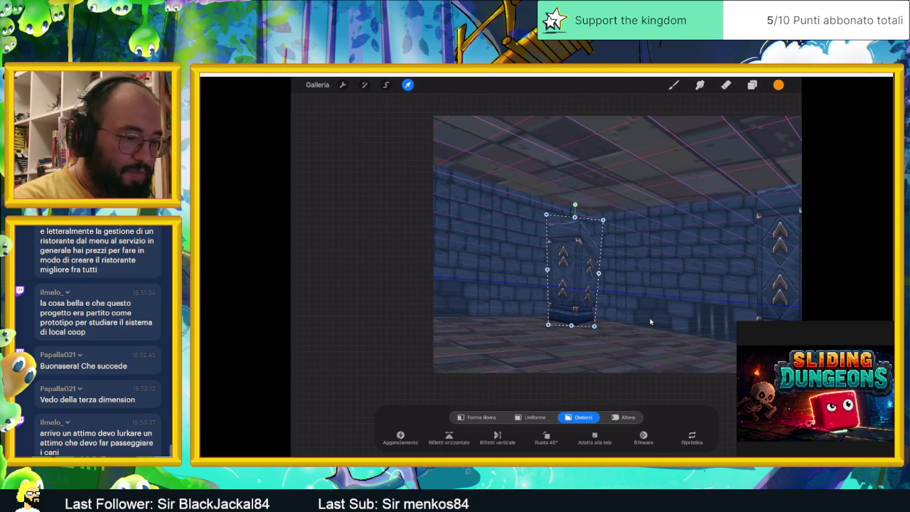
{"action": "left_click_drag", "start_coordinate": [604, 220], "coordinate": [605, 196]}
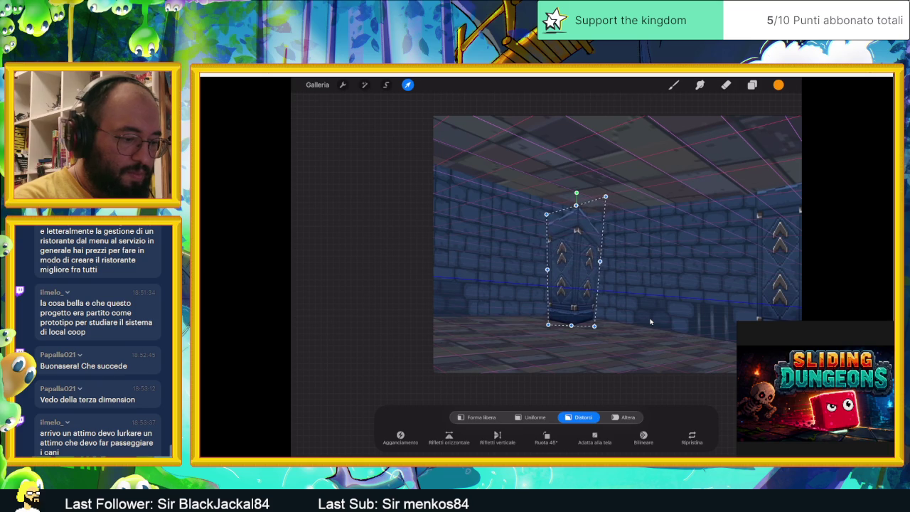
{"action": "left_click_drag", "start_coordinate": [600, 262], "coordinate": [609, 263]}
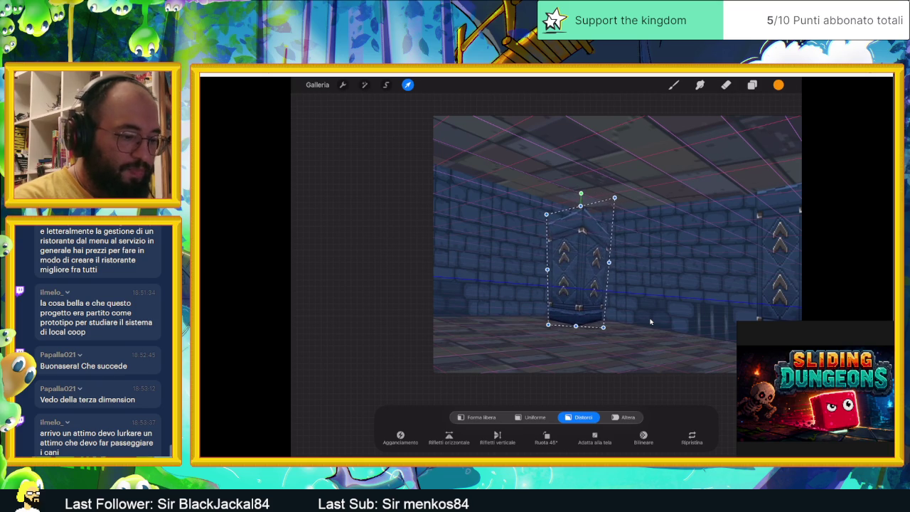
{"action": "scroll", "coordinate": [651, 322], "scroll_direction": "down", "scroll_amount": 5}
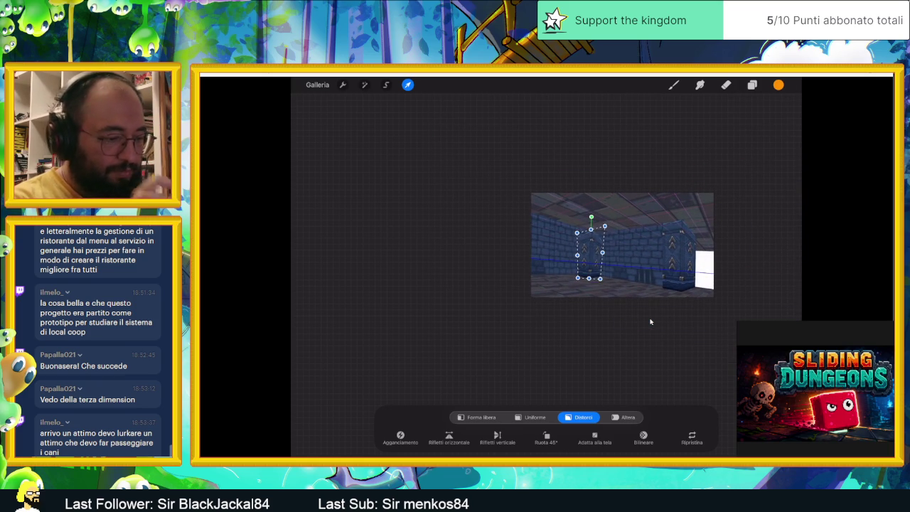
{"action": "scroll", "coordinate": [650, 322], "scroll_direction": "up", "scroll_amount": 3}
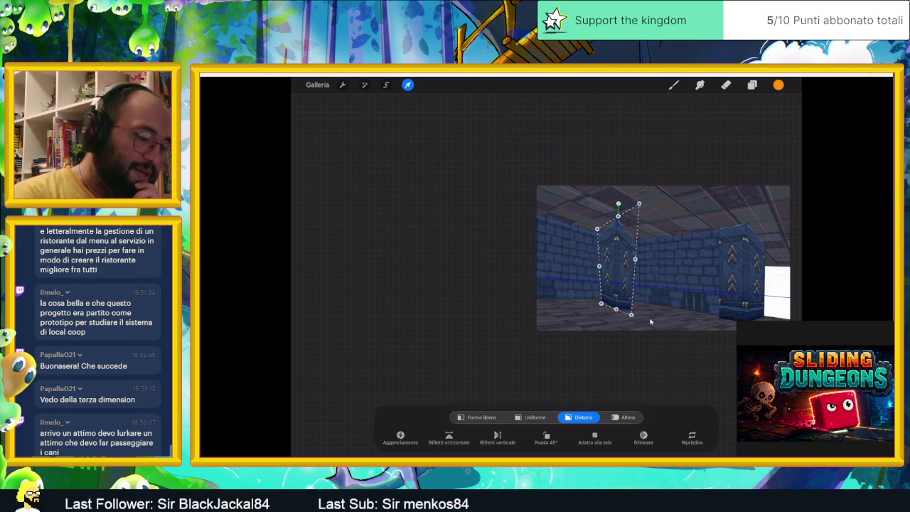
Undo the pillar's last distortion.
{"action": "key", "text": "ctrl+z"}
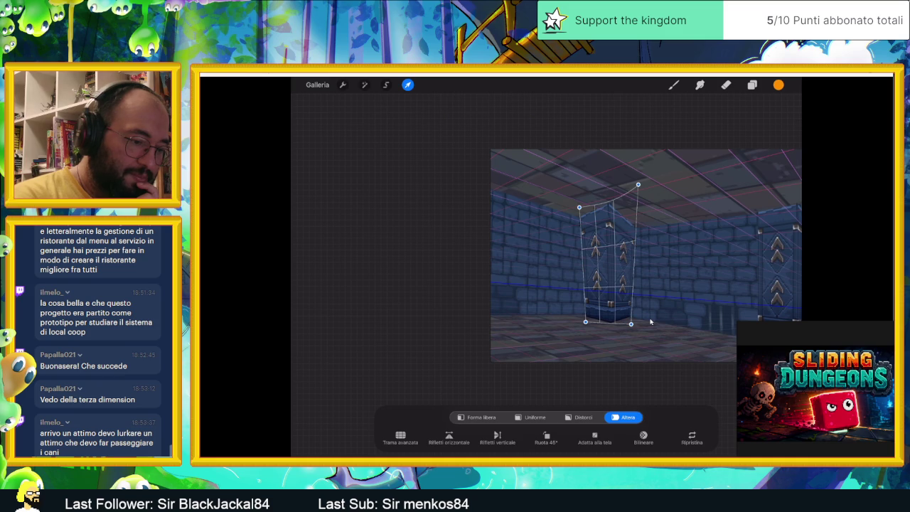
Warp the pillar's top-right corner inward and stretch its lower-right base down and outward.
{"action": "left_click_drag", "start_coordinate": [638, 185], "coordinate": [645, 180]}
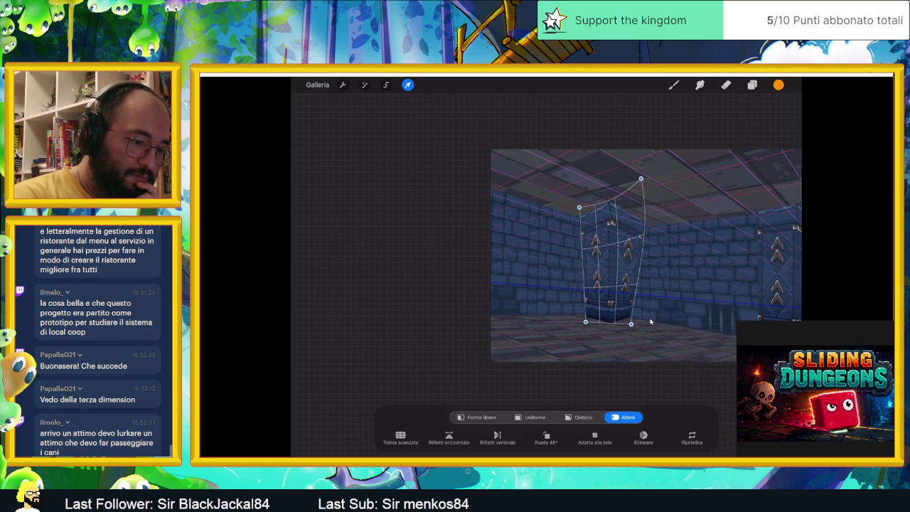
{"action": "left_click_drag", "start_coordinate": [639, 179], "coordinate": [628, 174]}
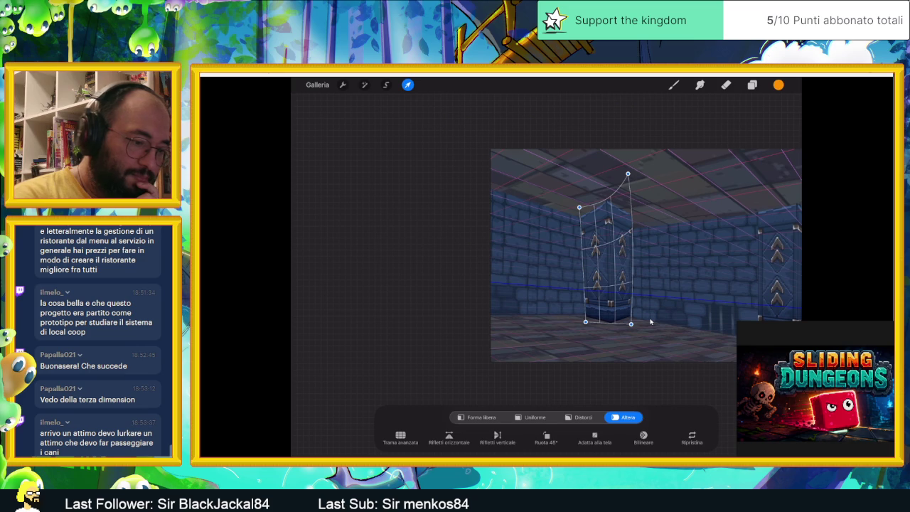
{"action": "left_click_drag", "start_coordinate": [631, 324], "coordinate": [630, 328]}
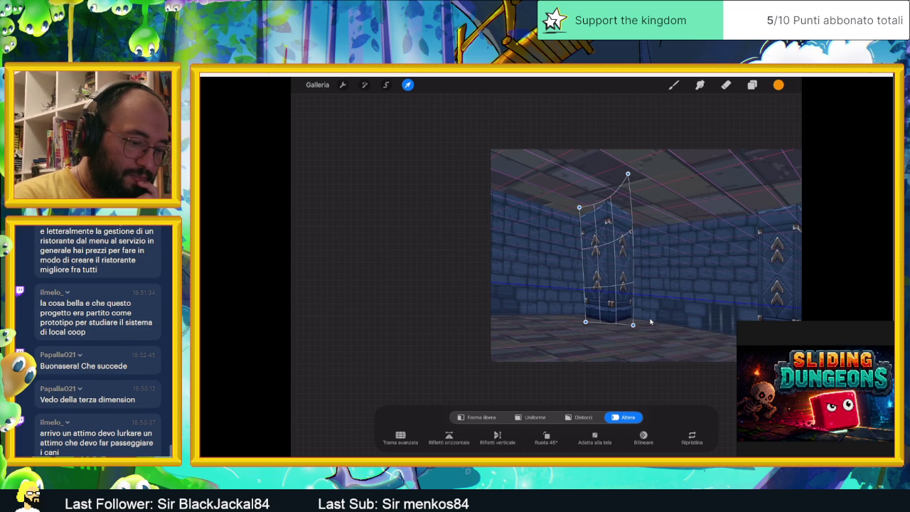
{"action": "left_click_drag", "start_coordinate": [631, 328], "coordinate": [635, 330]}
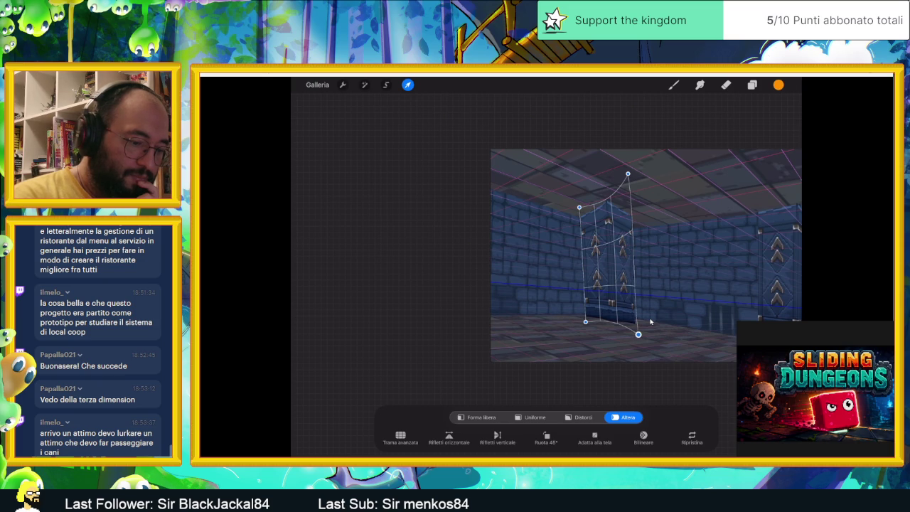
{"action": "left_click_drag", "start_coordinate": [638, 331], "coordinate": [639, 328]}
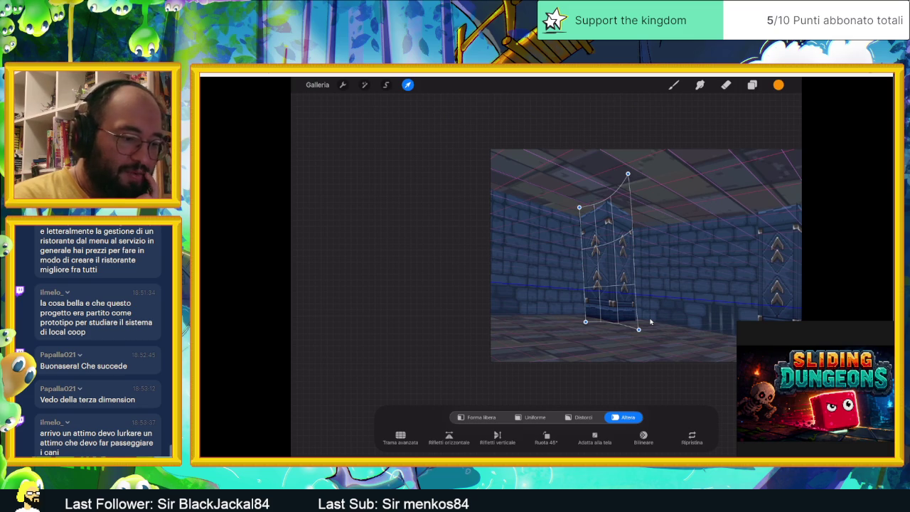
Apply the warp, then shrink the pillar slightly with uniform scaling and commit it.
{"action": "key", "text": "e"}
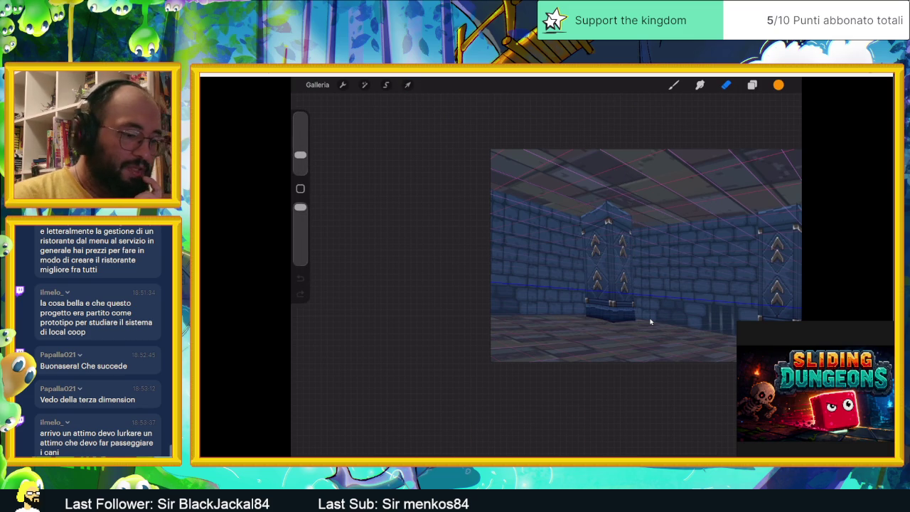
{"action": "key", "text": "ctrl+v"}
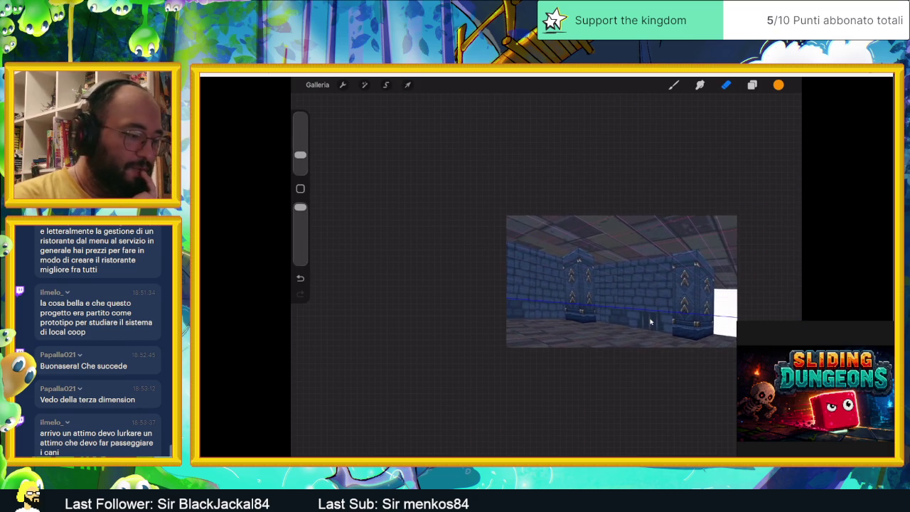
{"action": "key", "text": "v"}
{"action": "left_click", "coordinate": [535, 417]}
{"action": "left_click", "coordinate": [579, 246]}
{"action": "left_click_drag", "start_coordinate": [579, 246], "coordinate": [579, 248]}
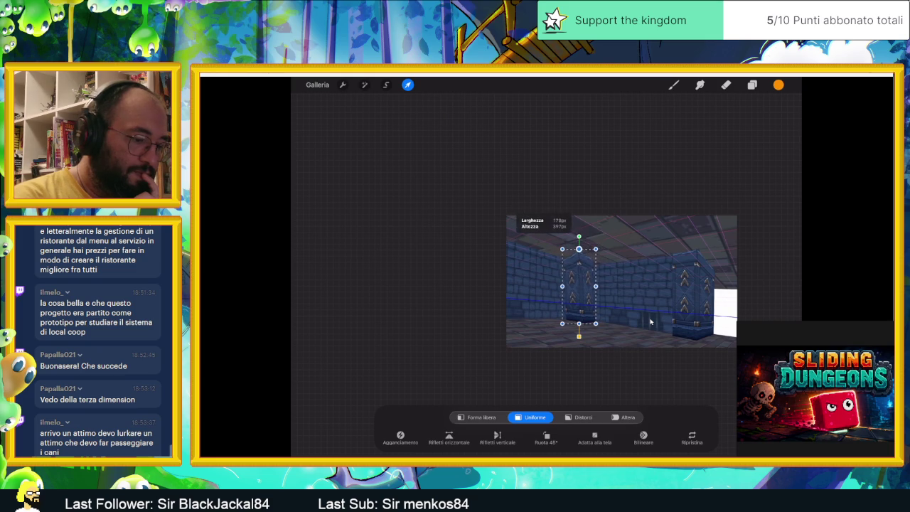
{"action": "key", "text": "e"}
{"action": "scroll", "coordinate": [633, 292], "scroll_direction": "down", "scroll_amount": 2}
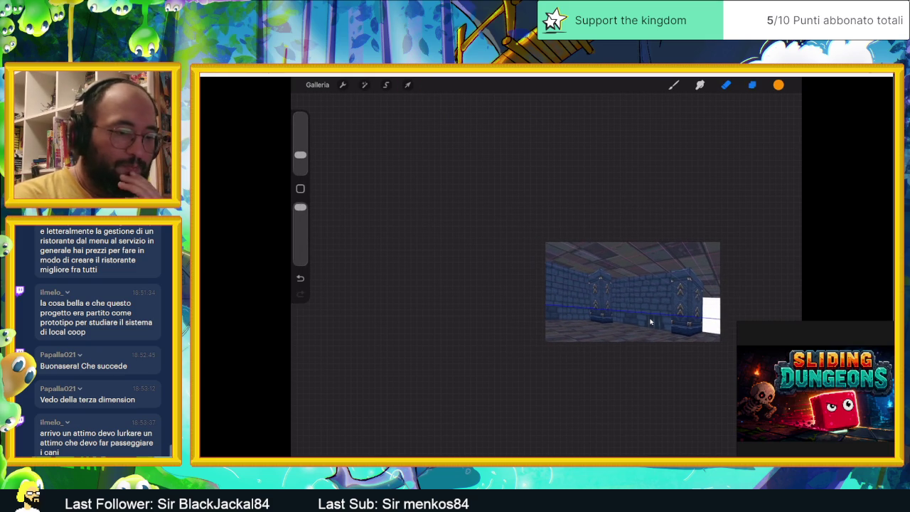
Hide the top pillar layer and duplicate the third inserted image layer.
{"action": "key", "text": "l"}
{"action": "left_click", "coordinate": [782, 133]}
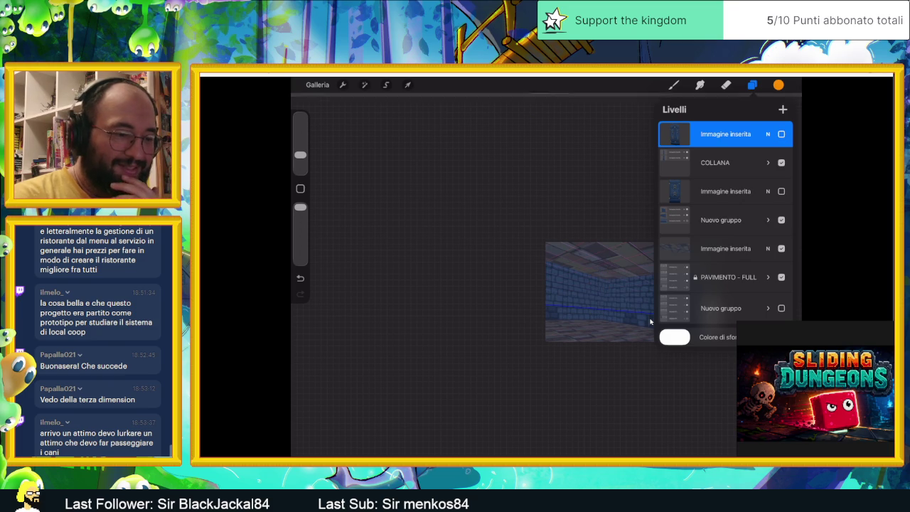
{"action": "left_click_drag", "start_coordinate": [754, 191], "coordinate": [697, 191]}
{"action": "left_click", "coordinate": [746, 191]}
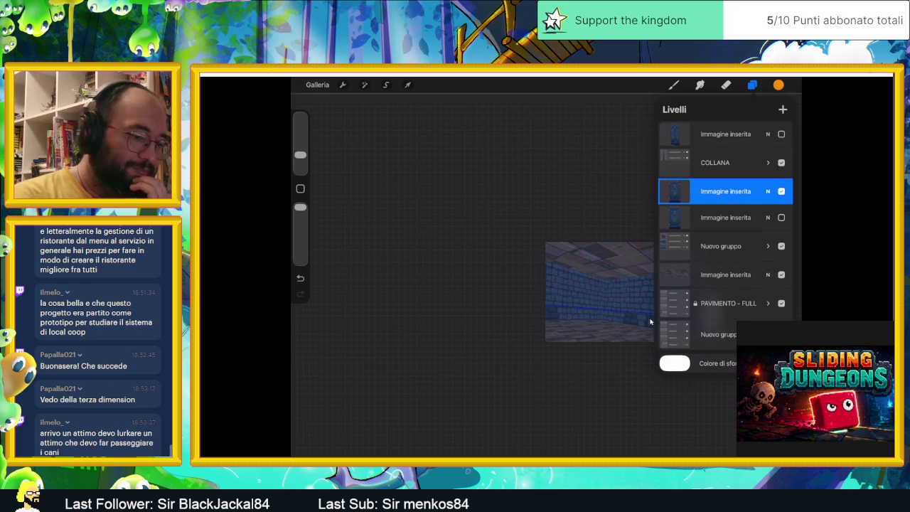
Move the duplicated pillar left and distort its right corners into the corridor's perspective.
{"action": "key", "text": "v"}
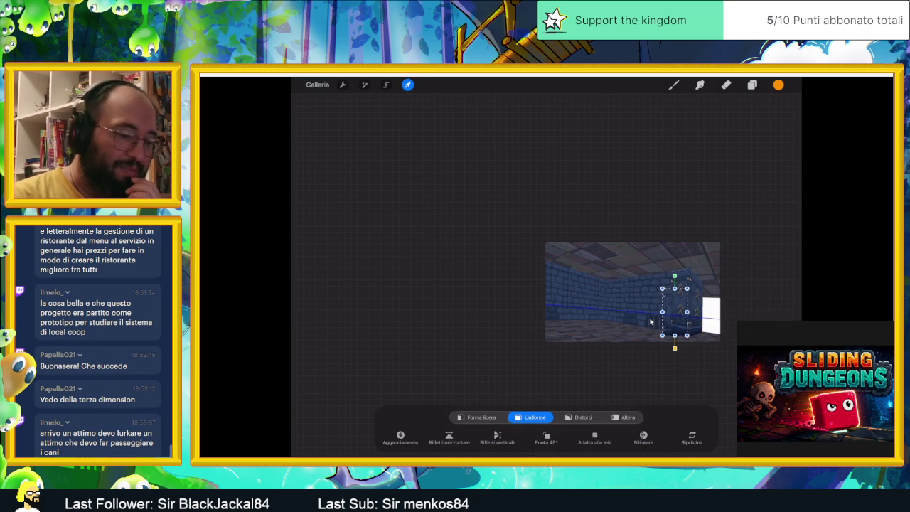
{"action": "left_click_drag", "start_coordinate": [670, 304], "coordinate": [595, 300]}
{"action": "scroll", "coordinate": [650, 322], "scroll_direction": "up", "scroll_amount": 5}
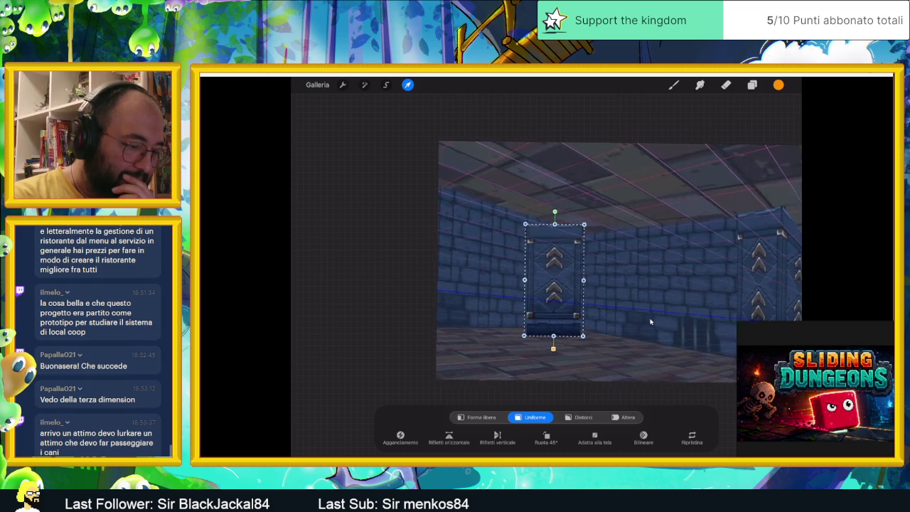
{"action": "mouse_move", "coordinate": [543, 274]}
{"action": "left_mouse_down"}
{"action": "mouse_move", "coordinate": [577, 245]}
{"action": "mouse_move", "coordinate": [621, 236]}
{"action": "mouse_move", "coordinate": [559, 264]}
{"action": "mouse_move", "coordinate": [610, 230]}
{"action": "mouse_move", "coordinate": [551, 263]}
{"action": "left_mouse_up"}
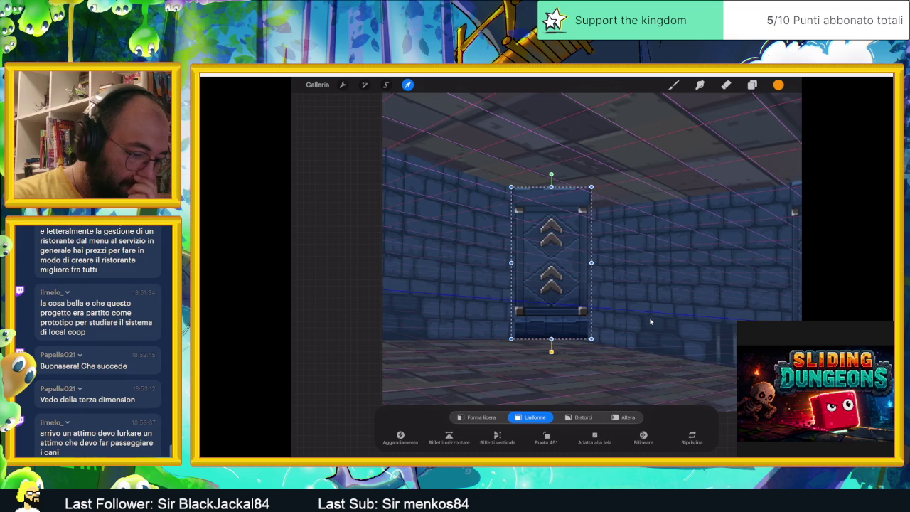
{"action": "left_click", "coordinate": [580, 417]}
{"action": "left_click_drag", "start_coordinate": [591, 339], "coordinate": [574, 348]}
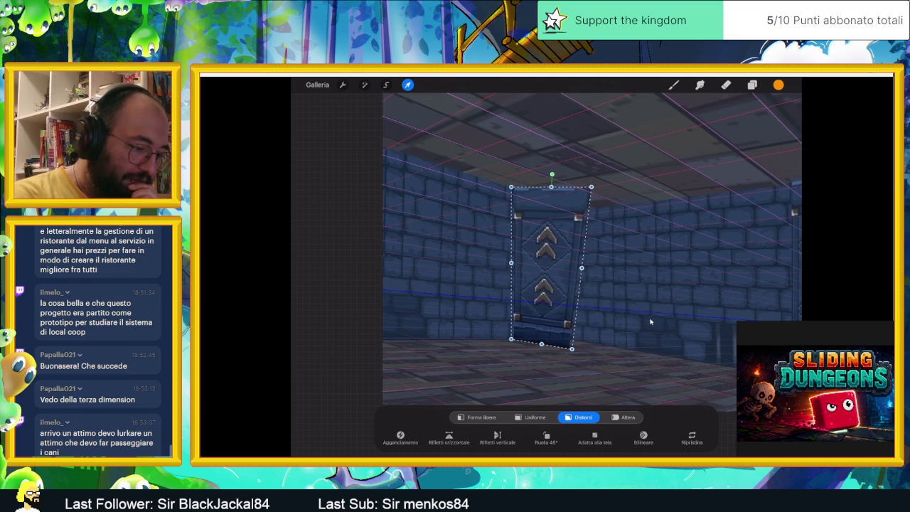
{"action": "mouse_move", "coordinate": [591, 187]}
{"action": "left_mouse_down"}
{"action": "mouse_move", "coordinate": [580, 159]}
{"action": "mouse_move", "coordinate": [571, 171]}
{"action": "left_mouse_up"}
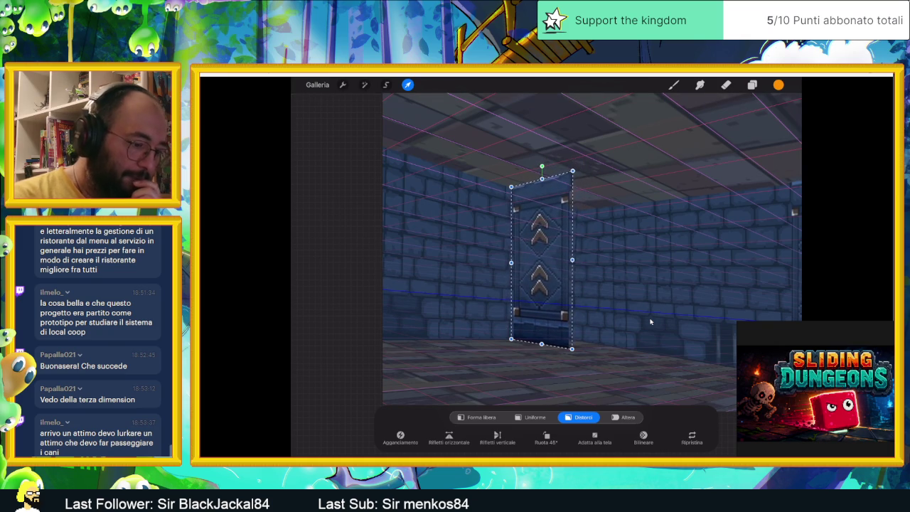
{"action": "scroll", "coordinate": [650, 322], "scroll_direction": "down", "scroll_amount": 5}
{"action": "scroll", "coordinate": [650, 322], "scroll_direction": "up", "scroll_amount": 2}
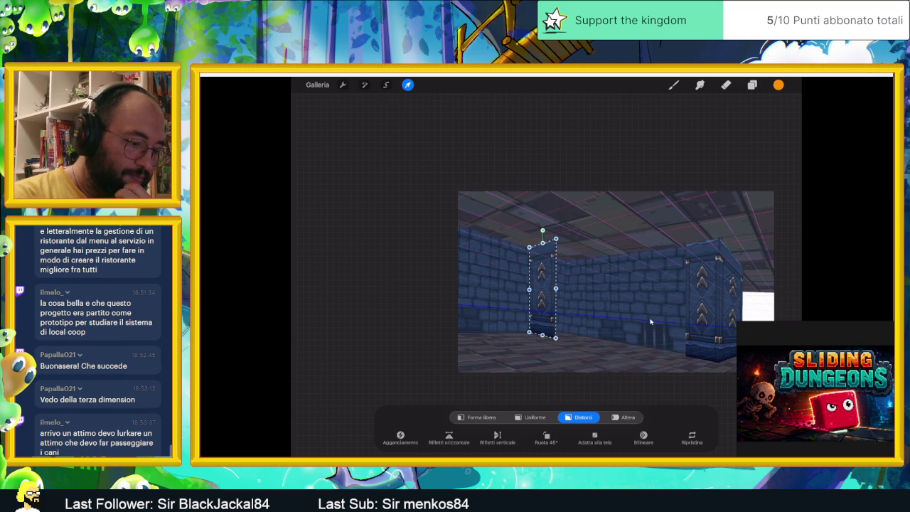
Narrow the pillar copy from its right side to fit the left corridor wall, checking it zoomed in.
{"action": "left_click_drag", "start_coordinate": [555, 288], "coordinate": [551, 287]}
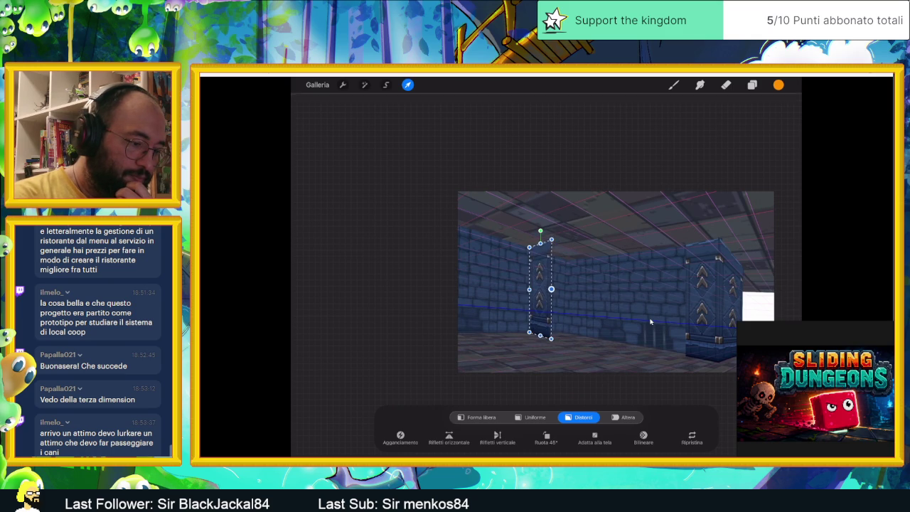
{"action": "scroll", "coordinate": [651, 323], "scroll_direction": "up", "scroll_amount": 2}
{"action": "scroll", "coordinate": [650, 322], "scroll_direction": "up", "scroll_amount": 2}
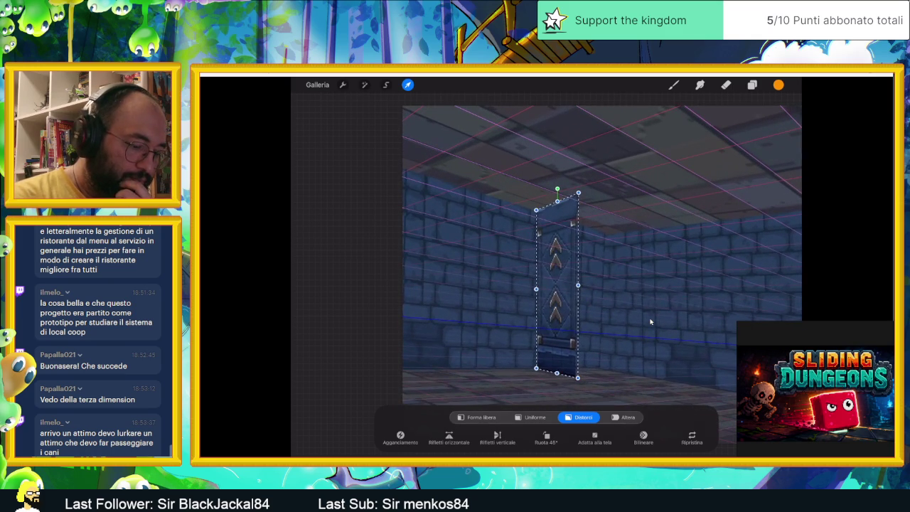
{"action": "scroll", "coordinate": [650, 323], "scroll_direction": "up", "scroll_amount": 2}
{"action": "scroll", "coordinate": [650, 322], "scroll_direction": "up", "scroll_amount": 1}
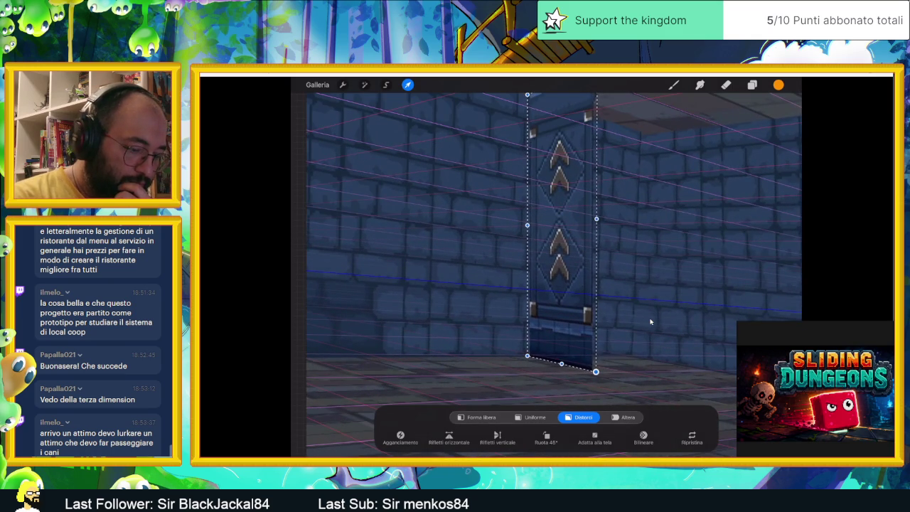
{"action": "scroll", "coordinate": [651, 323], "scroll_direction": "down", "scroll_amount": 2}
{"action": "scroll", "coordinate": [650, 322], "scroll_direction": "down", "scroll_amount": 1}
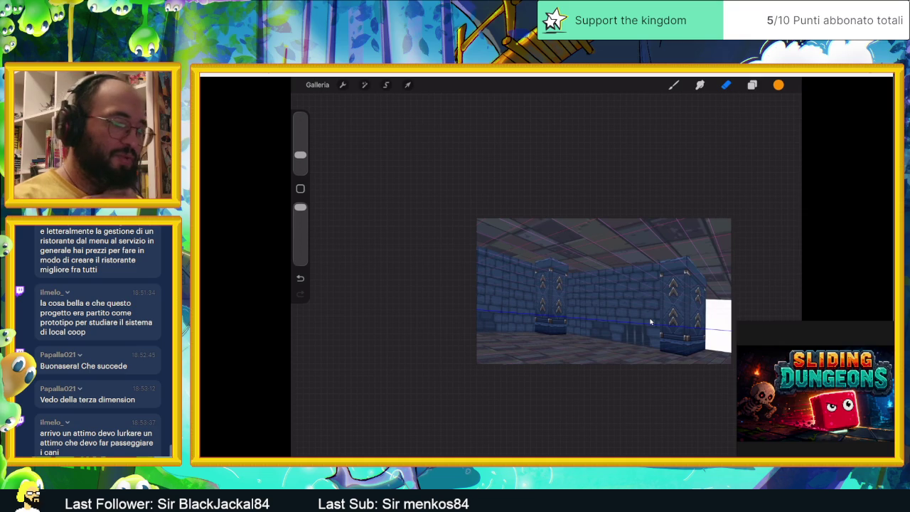
Duplicate the pillar layer in the Layers list.
{"action": "key", "text": "l"}
{"action": "left_click_drag", "start_coordinate": [754, 191], "coordinate": [683, 191]}
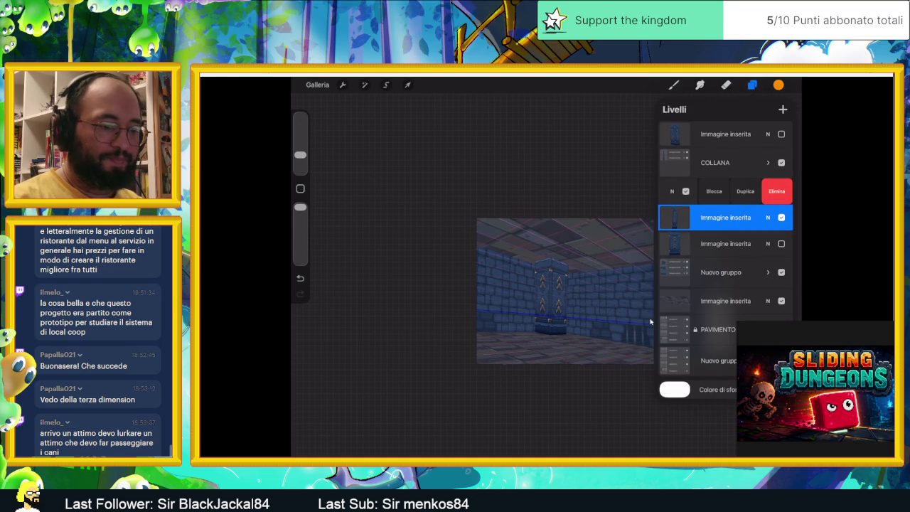
{"action": "left_click", "coordinate": [746, 190]}
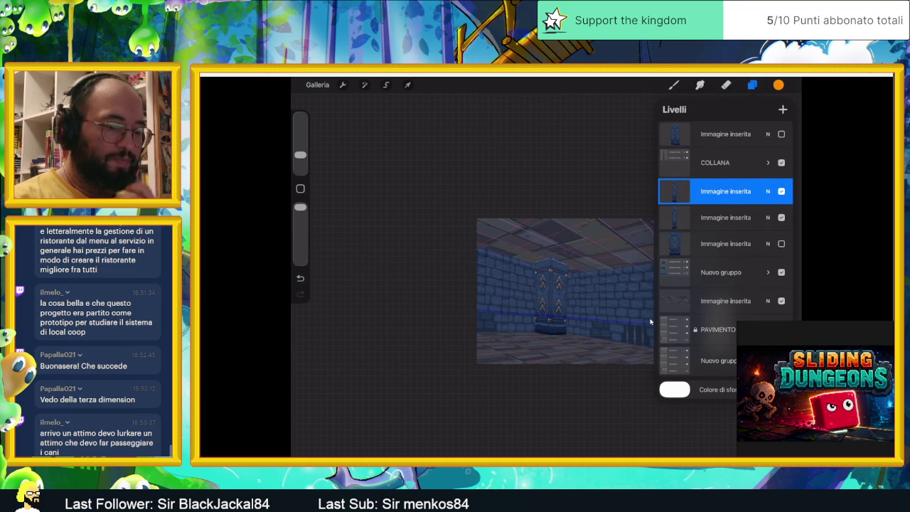
Group the two pillar layers and rename the group COLLANA.
{"action": "left_click_drag", "start_coordinate": [705, 217], "coordinate": [754, 217]}
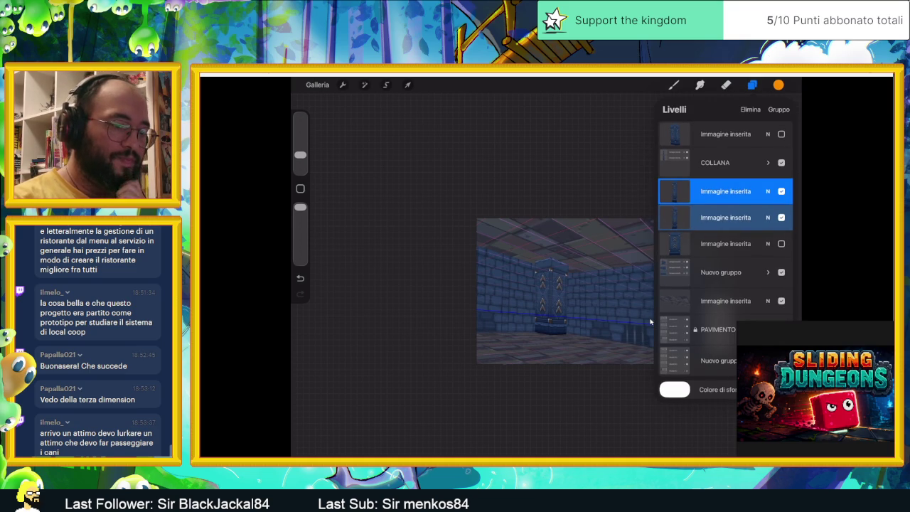
{"action": "left_click", "coordinate": [779, 109]}
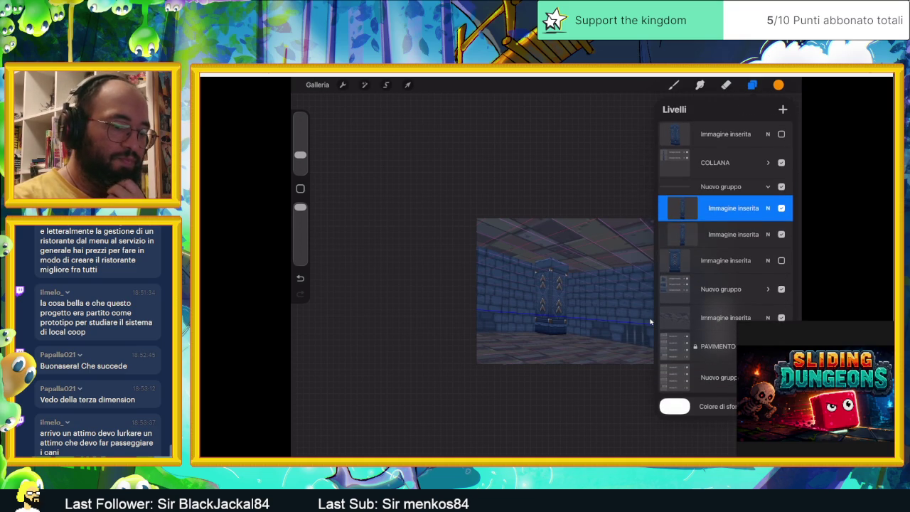
{"action": "left_click", "coordinate": [768, 186]}
{"action": "left_click", "coordinate": [721, 193]}
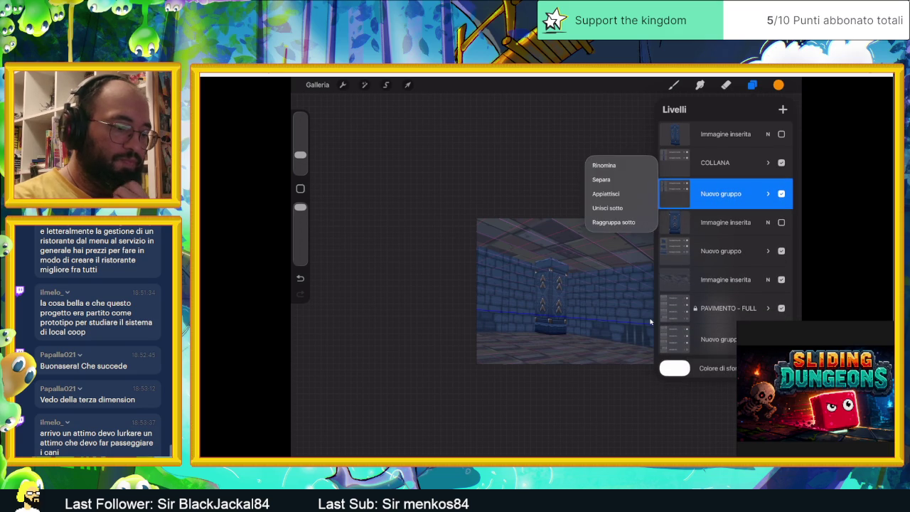
{"action": "left_click", "coordinate": [604, 165]}
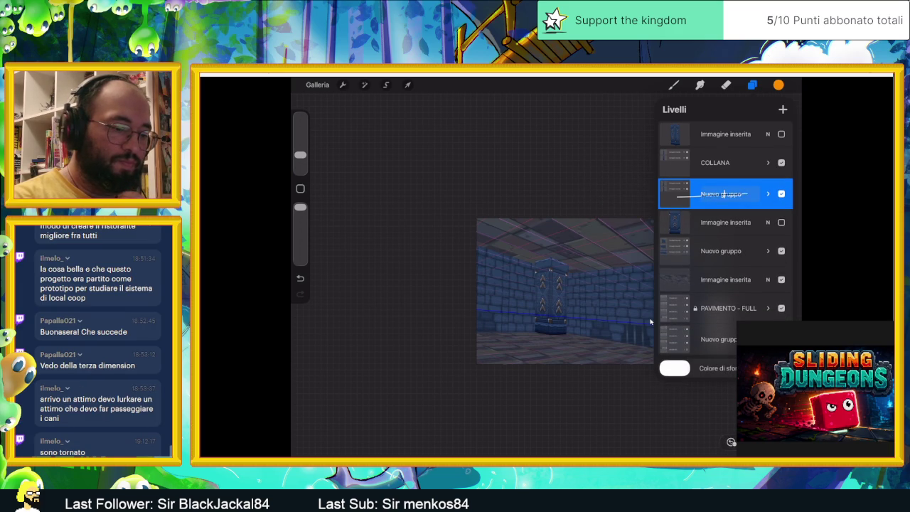
{"action": "key", "text": "BackSpace"}
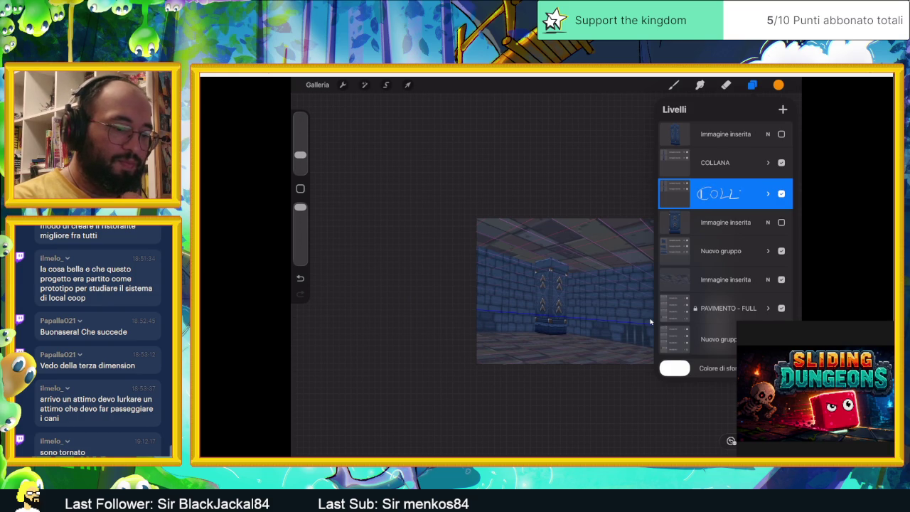
{"action": "type", "text": "ANA"}
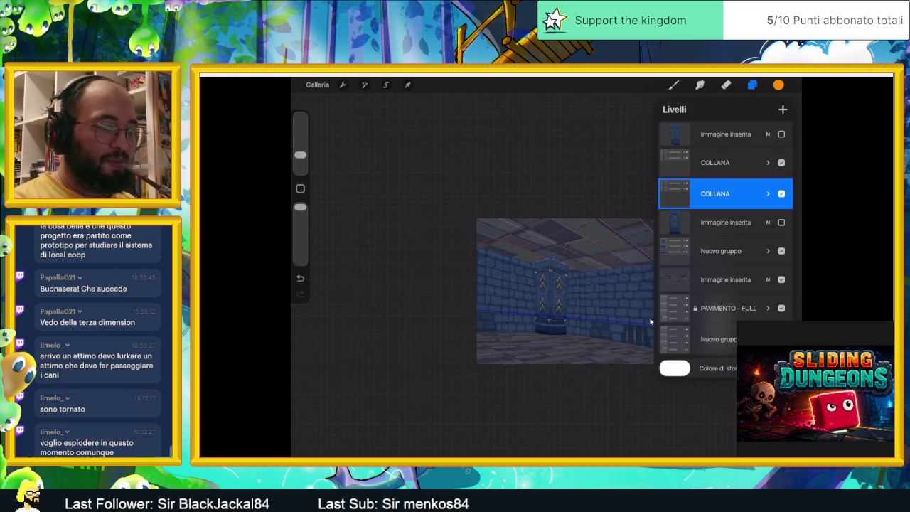
Delete the leftover top image layer and select the top COLLANA group to move it.
{"action": "left_click_drag", "start_coordinate": [768, 134], "coordinate": [704, 133]}
{"action": "left_click", "coordinate": [777, 133]}
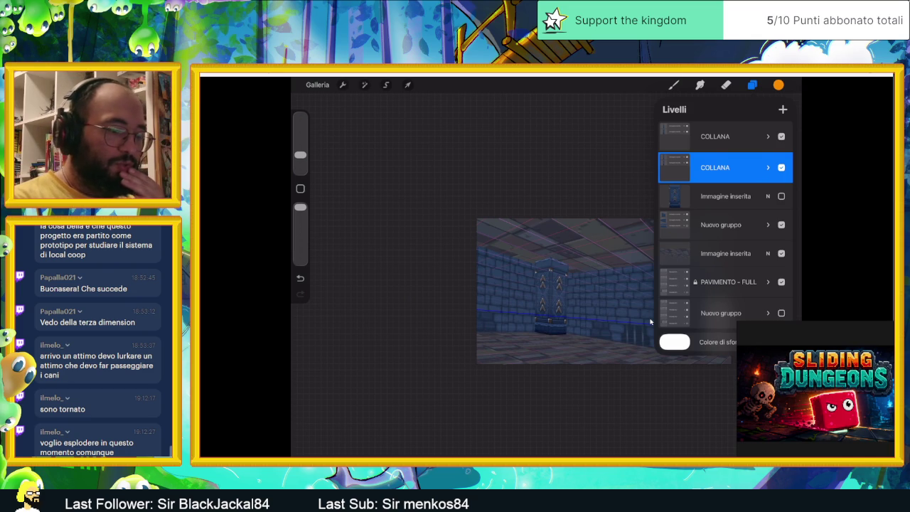
{"action": "left_click", "coordinate": [716, 136]}
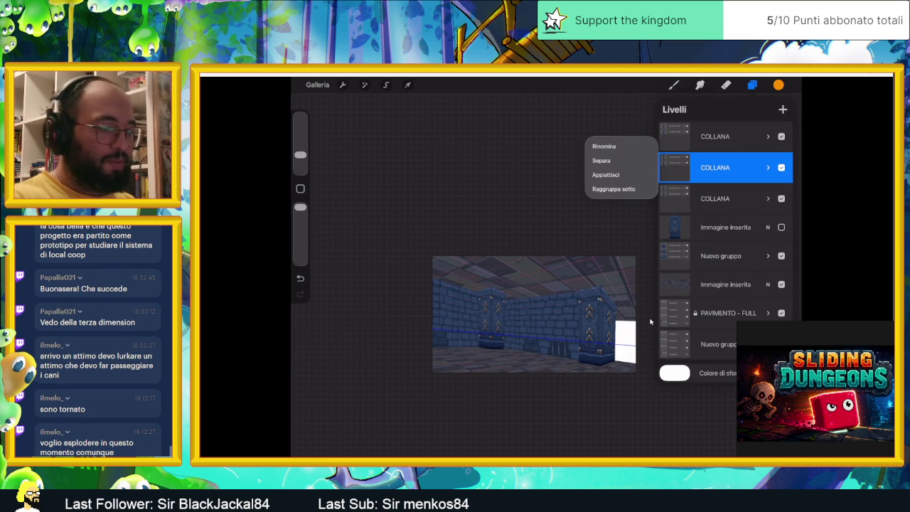
{"action": "key", "text": "v"}
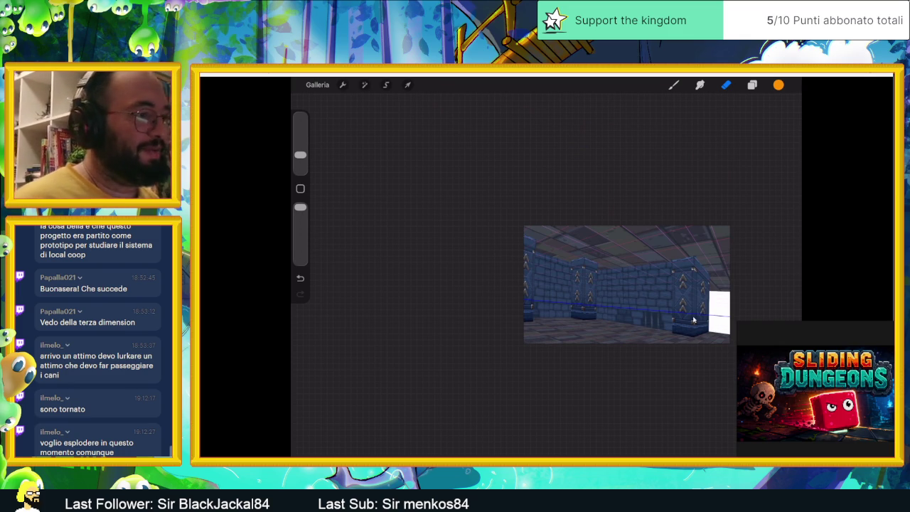
Dismiss the Start menu, zoom out on the corridor, and show the layer list.
{"action": "key", "text": "super"}
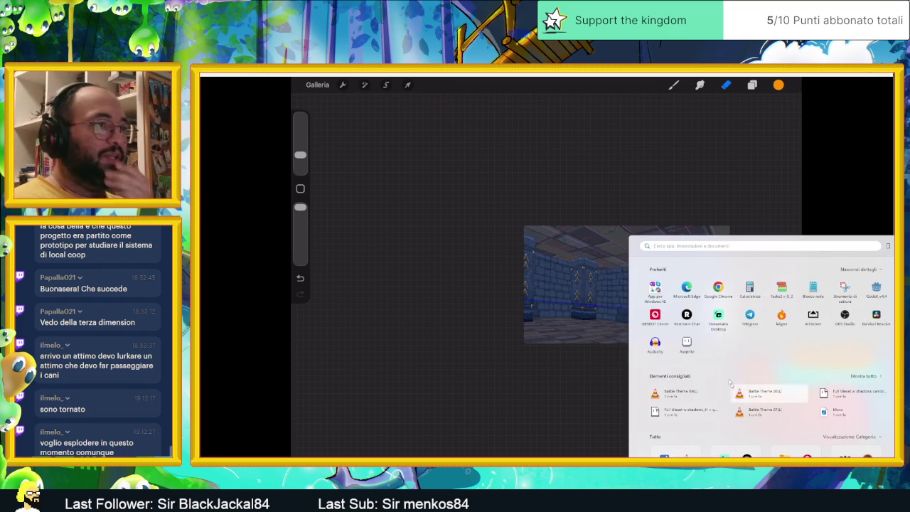
{"action": "key", "text": "Escape"}
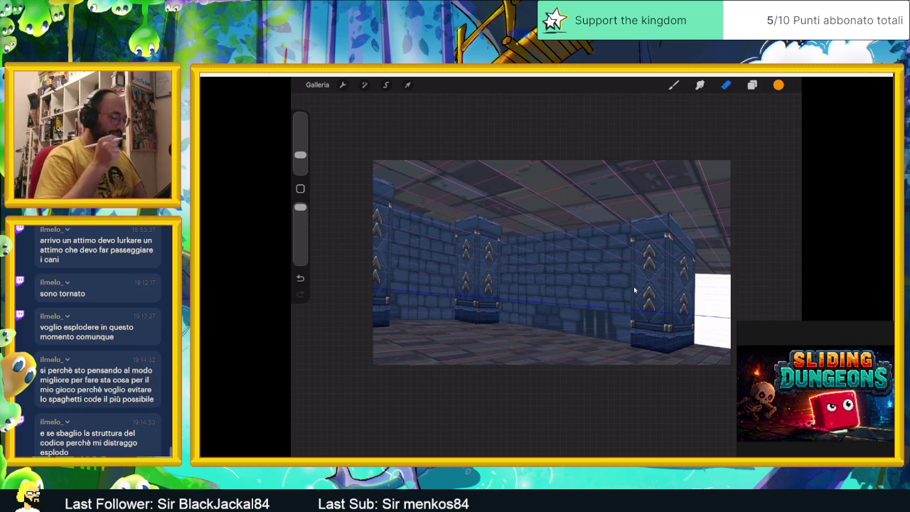
{"action": "scroll", "coordinate": [635, 289], "scroll_direction": "down", "scroll_amount": 2}
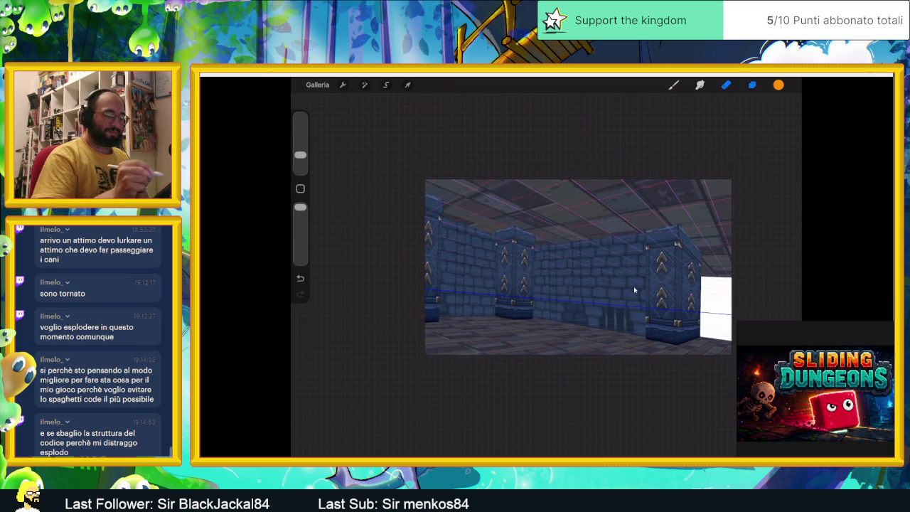
{"action": "key", "text": "l"}
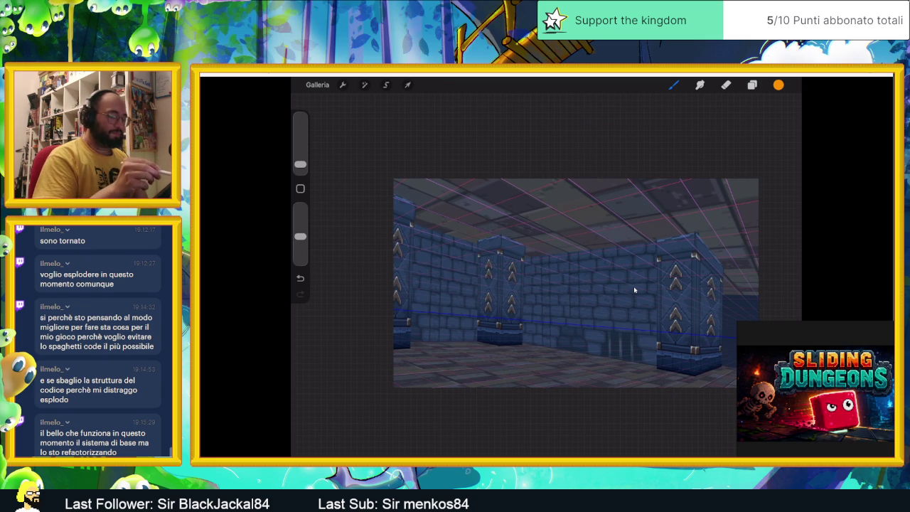
Reopen the layer list and make the top COLLANA group active.
{"action": "key", "text": "l"}
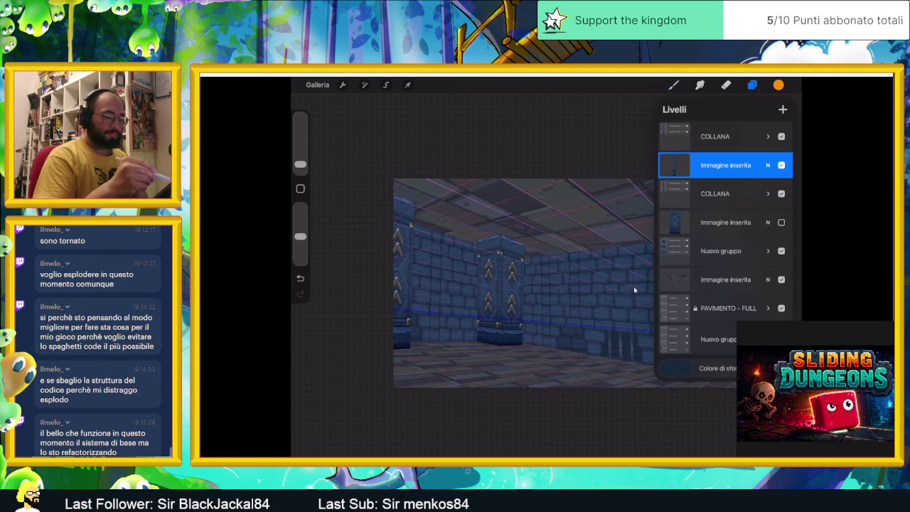
{"action": "left_click", "coordinate": [715, 136]}
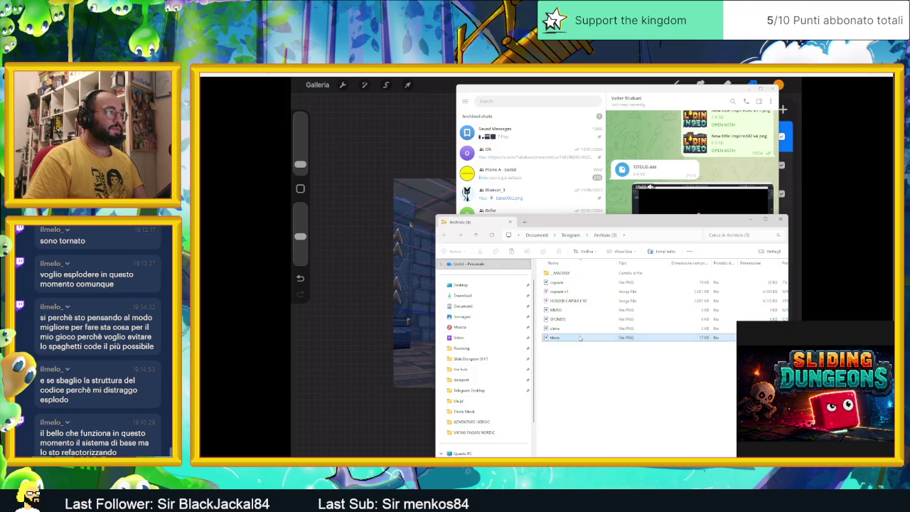
Preview the titolo logo image, then reselect it in the Archivio (3) window.
{"action": "double_click", "coordinate": [577, 337]}
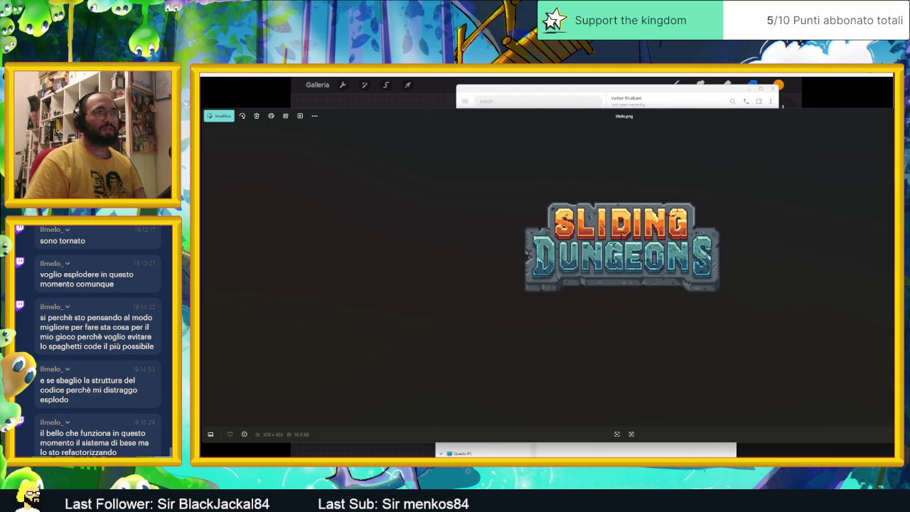
{"action": "key", "text": "Escape"}
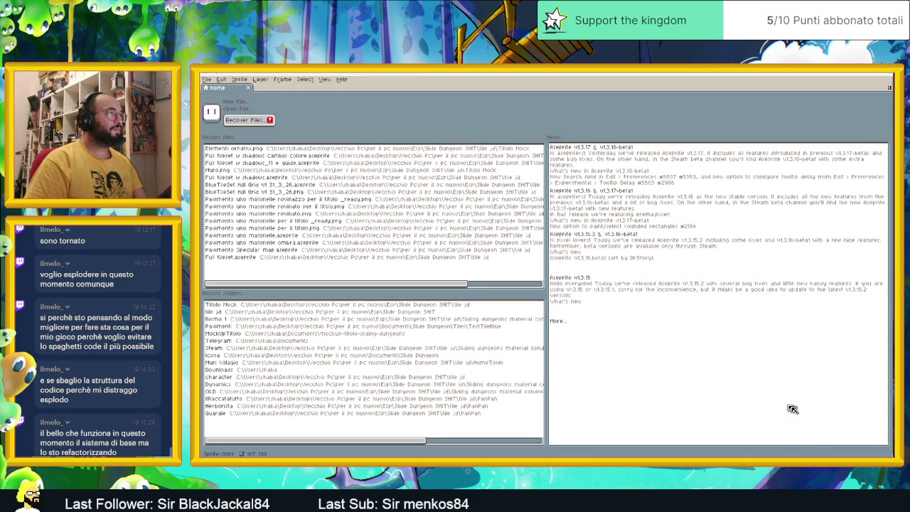
{"action": "left_click", "coordinate": [785, 455]}
{"action": "left_click", "coordinate": [640, 337]}
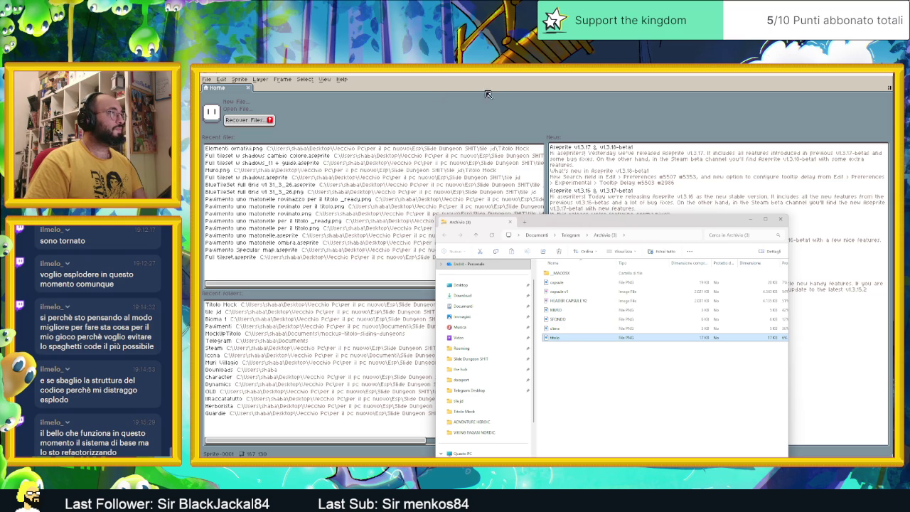
Extract the Archivio (3) archive into its own folder inside Telegram.
{"action": "key", "text": "alt+Up"}
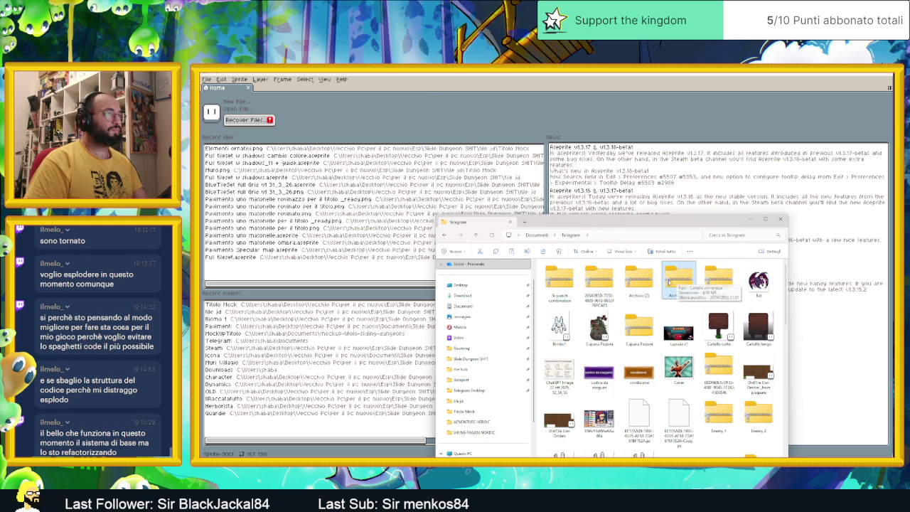
{"action": "right_click", "coordinate": [676, 285]}
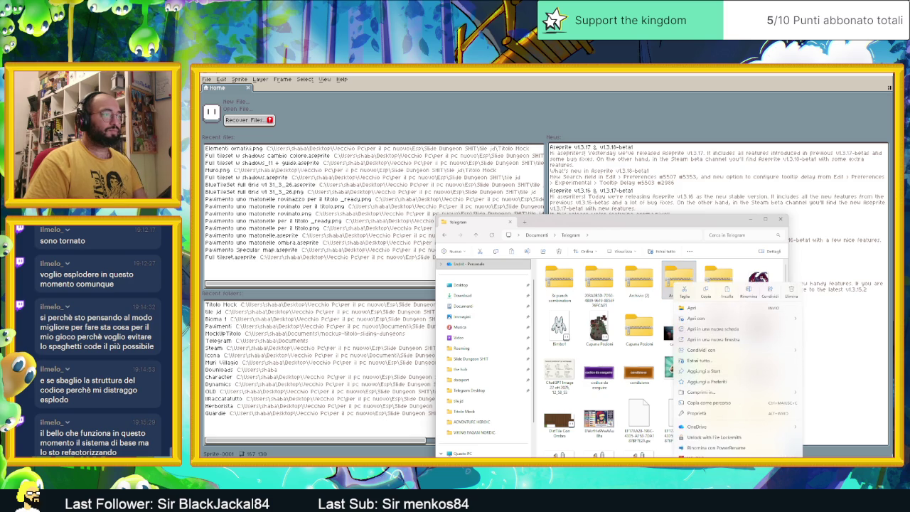
{"action": "left_click", "coordinate": [719, 361]}
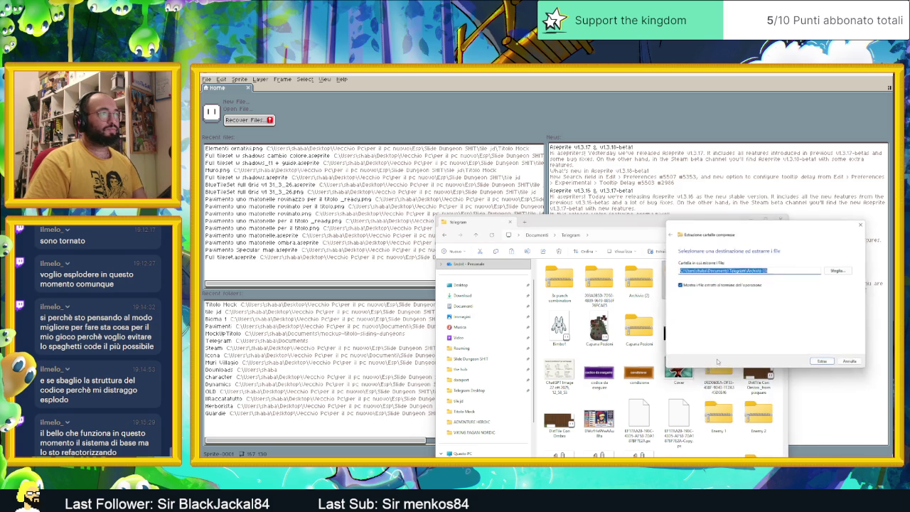
{"action": "left_click", "coordinate": [819, 360]}
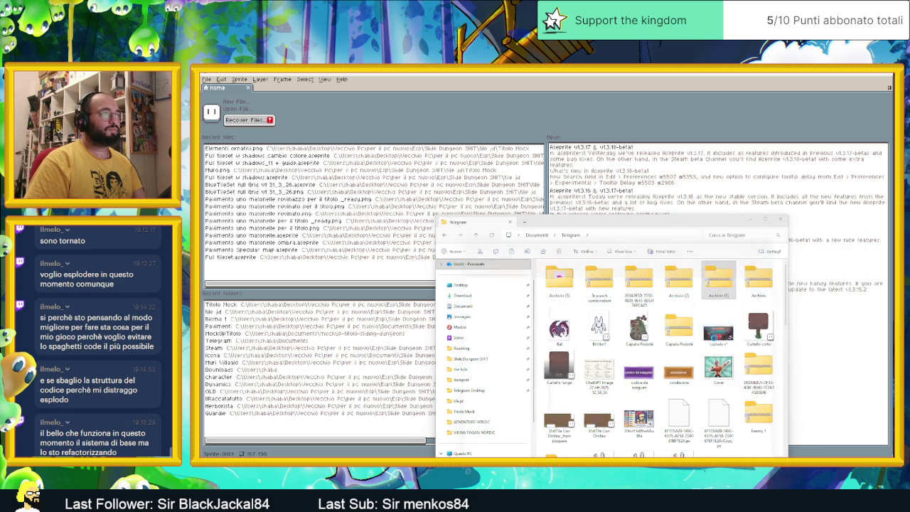
Open the extracted titolo.png in Aseprite and zoom in and out to inspect the logo.
{"action": "double_click", "coordinate": [568, 332]}
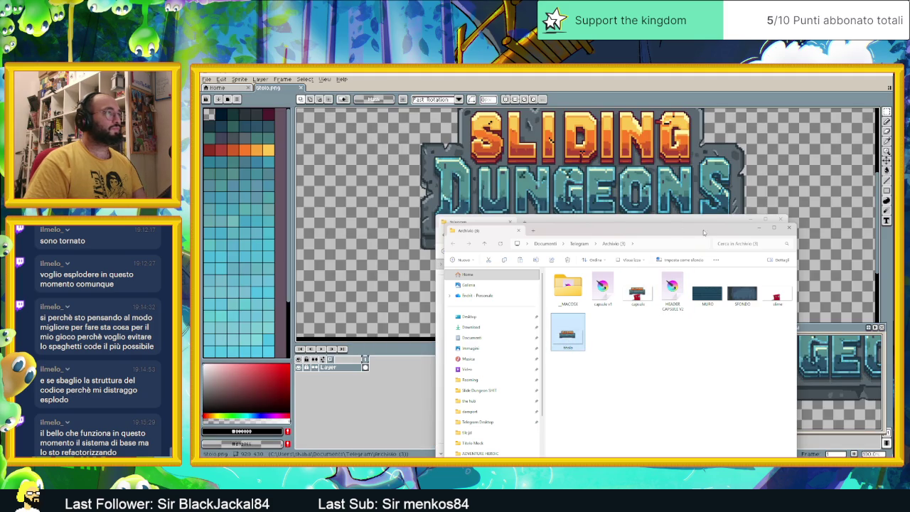
{"action": "left_click", "coordinate": [757, 226]}
{"action": "left_click", "coordinate": [751, 219]}
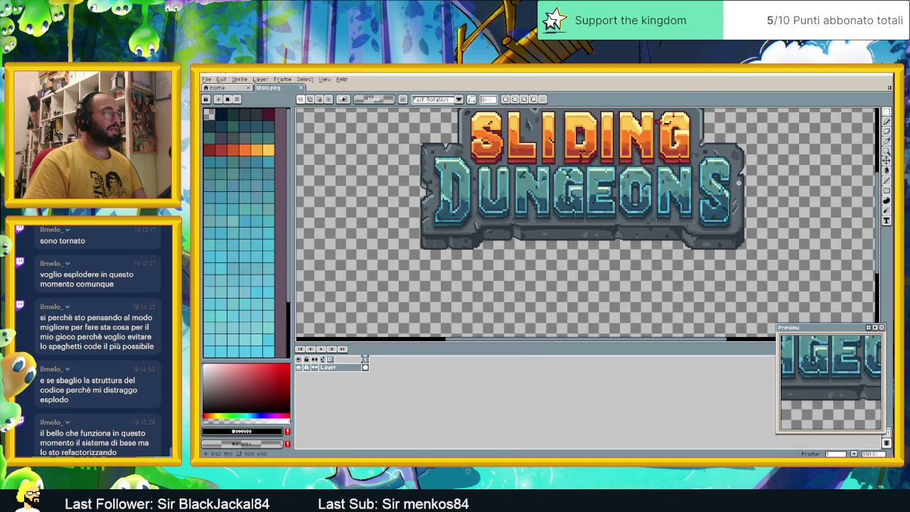
{"action": "scroll", "coordinate": [740, 182], "scroll_direction": "down", "scroll_amount": 3}
{"action": "scroll", "coordinate": [603, 229], "scroll_direction": "up", "scroll_amount": 2}
{"action": "scroll", "coordinate": [593, 226], "scroll_direction": "up", "scroll_amount": 2}
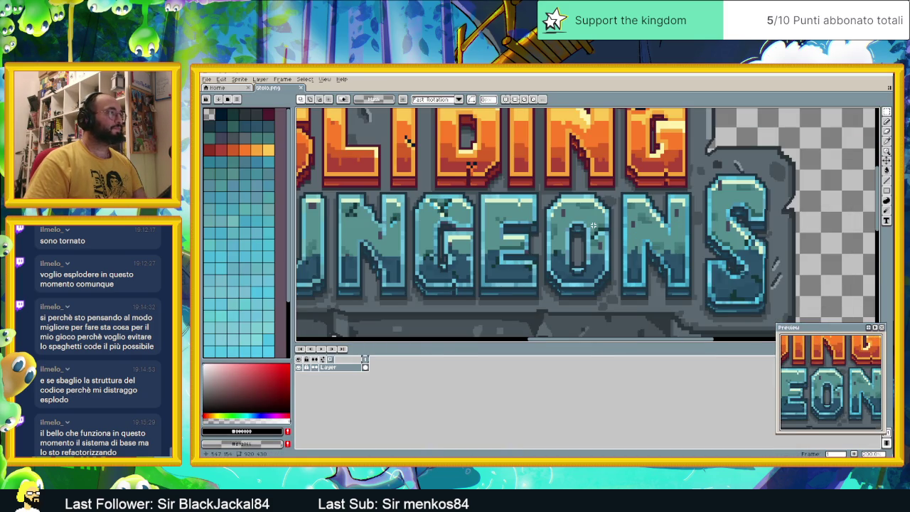
{"action": "scroll", "coordinate": [593, 226], "scroll_direction": "down", "scroll_amount": 2}
{"action": "scroll", "coordinate": [594, 227], "scroll_direction": "down", "scroll_amount": 2}
{"action": "scroll", "coordinate": [593, 227], "scroll_direction": "up", "scroll_amount": 2}
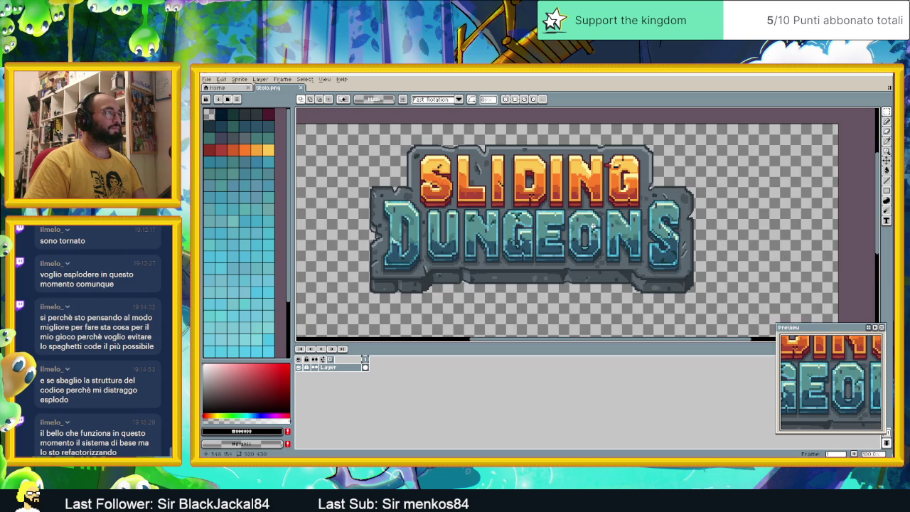
{"action": "scroll", "coordinate": [593, 225], "scroll_direction": "down", "scroll_amount": 2}
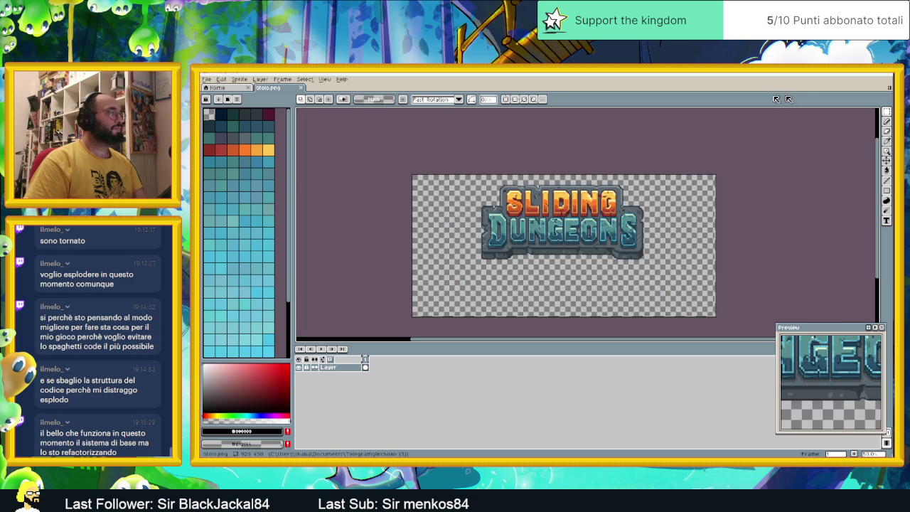
{"action": "key", "text": "alt+Tab"}
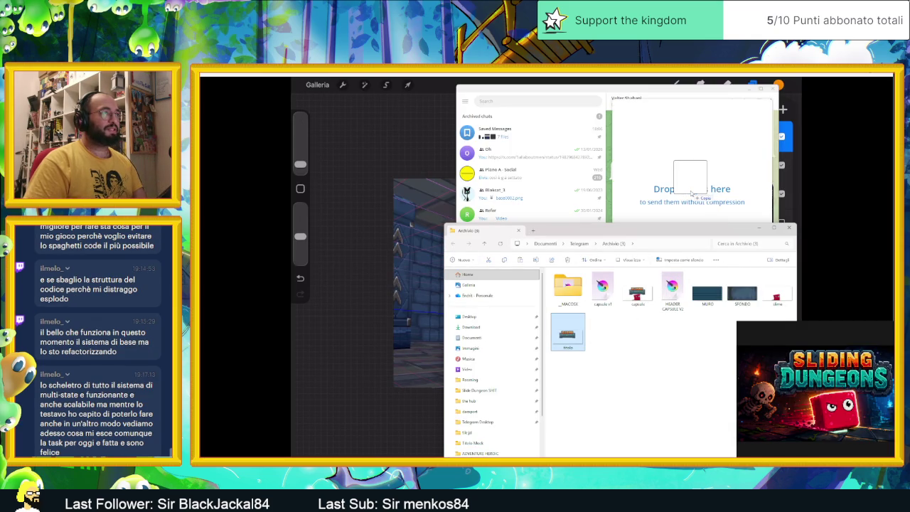
Send the titolo logo into the chat, preview it, then check Procreate's layer list.
{"action": "left_click_drag", "start_coordinate": [697, 189], "coordinate": [693, 196]}
{"action": "left_click", "coordinate": [661, 335]}
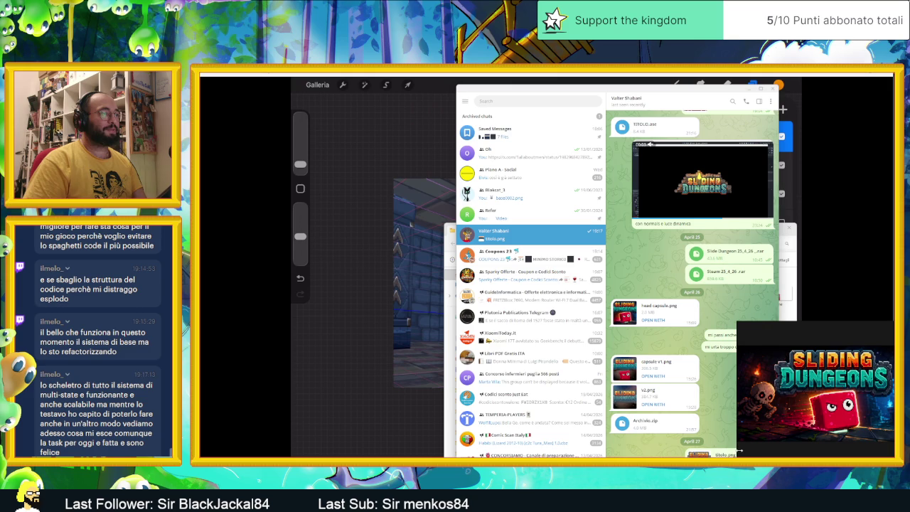
{"action": "left_click", "coordinate": [625, 398]}
{"action": "key", "text": "Escape"}
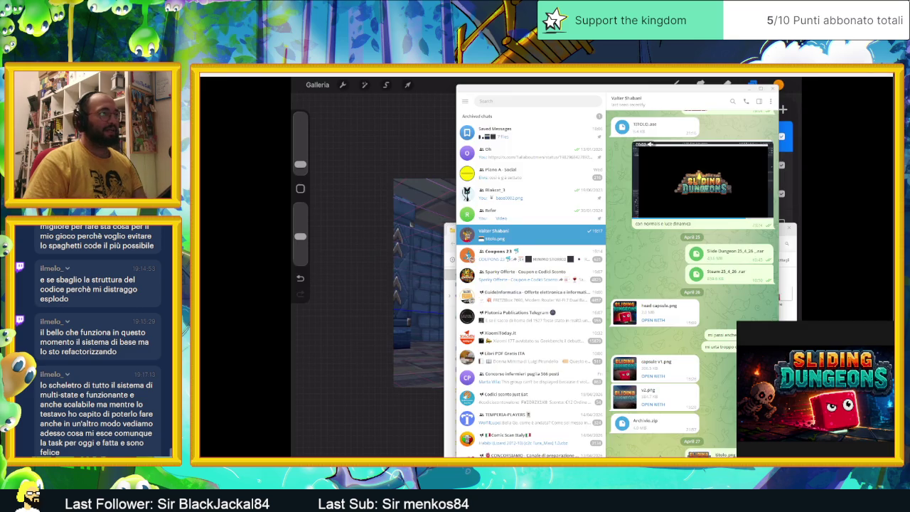
{"action": "left_click", "coordinate": [752, 86]}
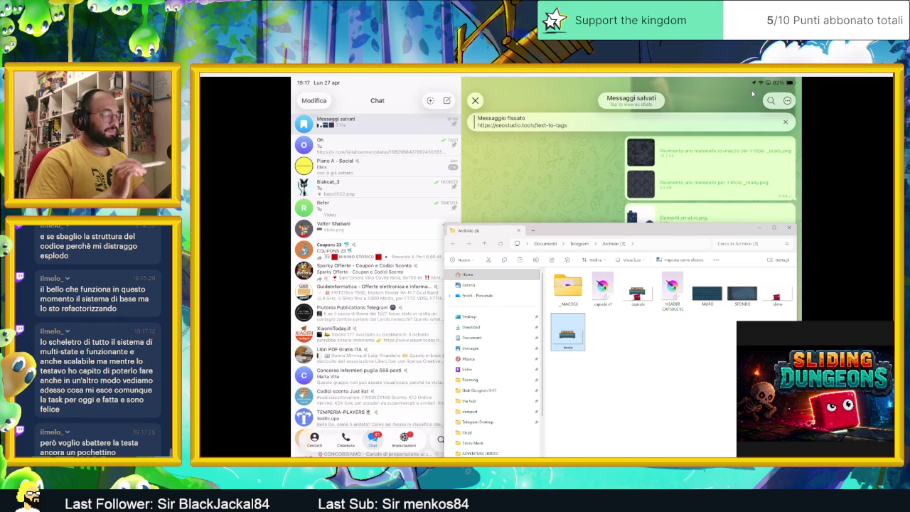
{"action": "left_click", "coordinate": [491, 205]}
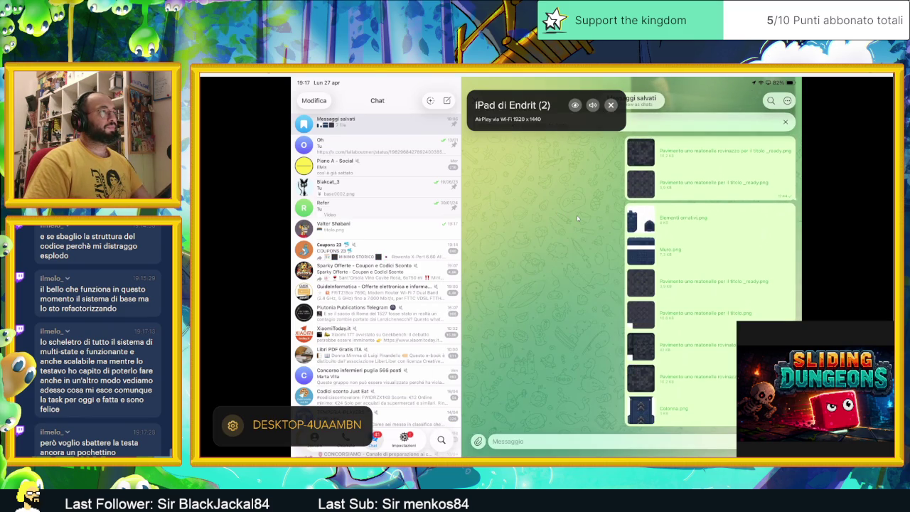
Send titolo.png to Saved Messages in desktop Telegram.
{"action": "key", "text": "alt+Tab"}
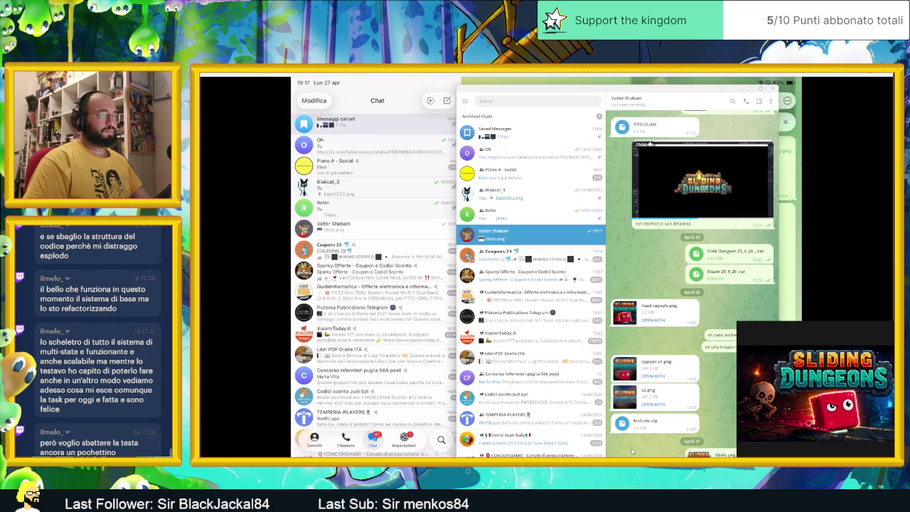
{"action": "left_click", "coordinate": [522, 137]}
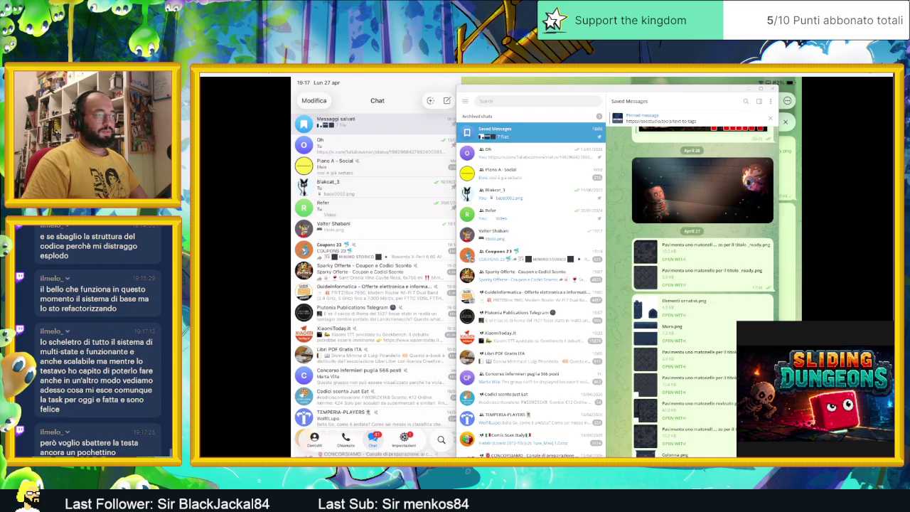
{"action": "key", "text": "alt+Tab"}
{"action": "mouse_move", "coordinate": [567, 331]}
{"action": "left_mouse_down"}
{"action": "mouse_move", "coordinate": [654, 178]}
{"action": "mouse_move", "coordinate": [663, 217]}
{"action": "left_mouse_up"}
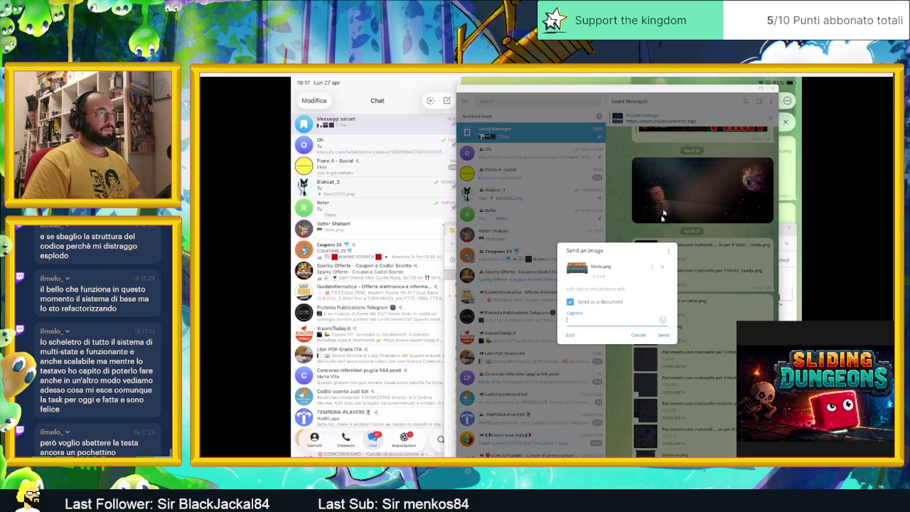
{"action": "left_click", "coordinate": [664, 335]}
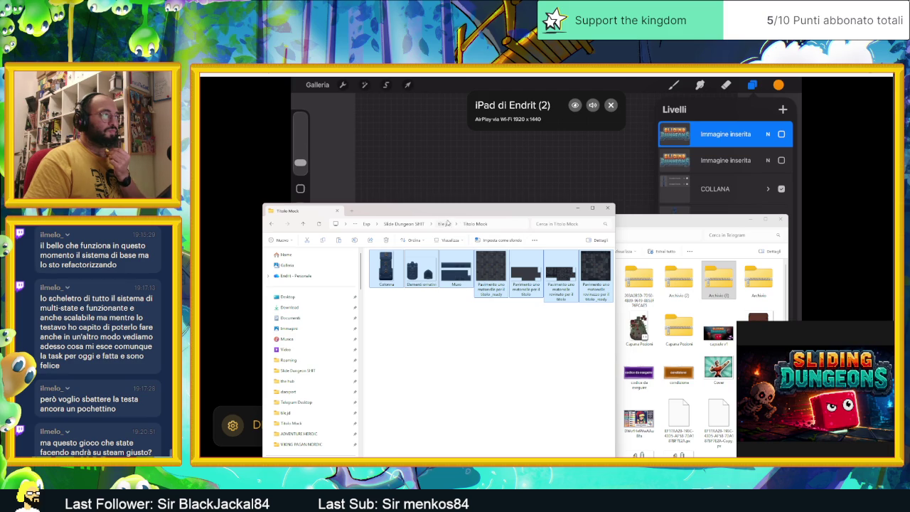
Open the Torcia_accesa lunga torch sprite from tile jd in Aseprite and export it.
{"action": "left_click", "coordinate": [447, 224]}
{"action": "scroll", "coordinate": [519, 371], "scroll_direction": "down", "scroll_amount": 10}
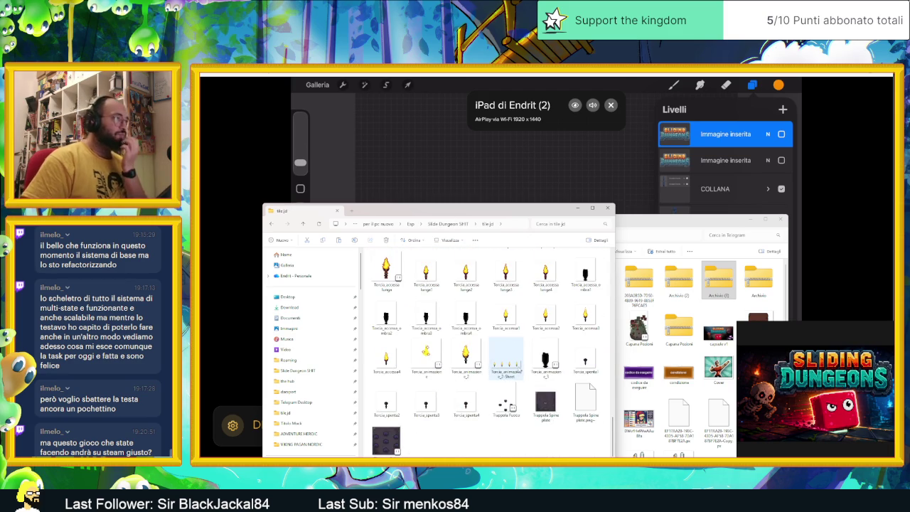
{"action": "left_click", "coordinate": [386, 270]}
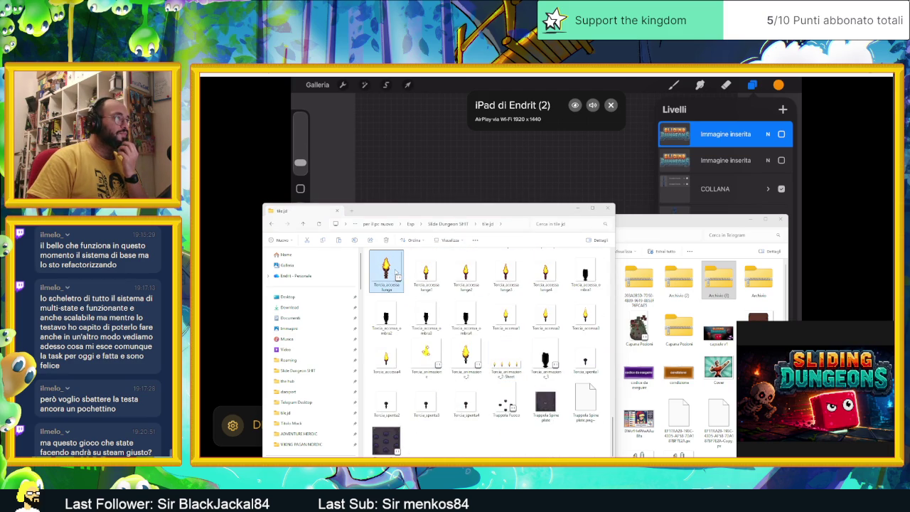
{"action": "double_click", "coordinate": [397, 275]}
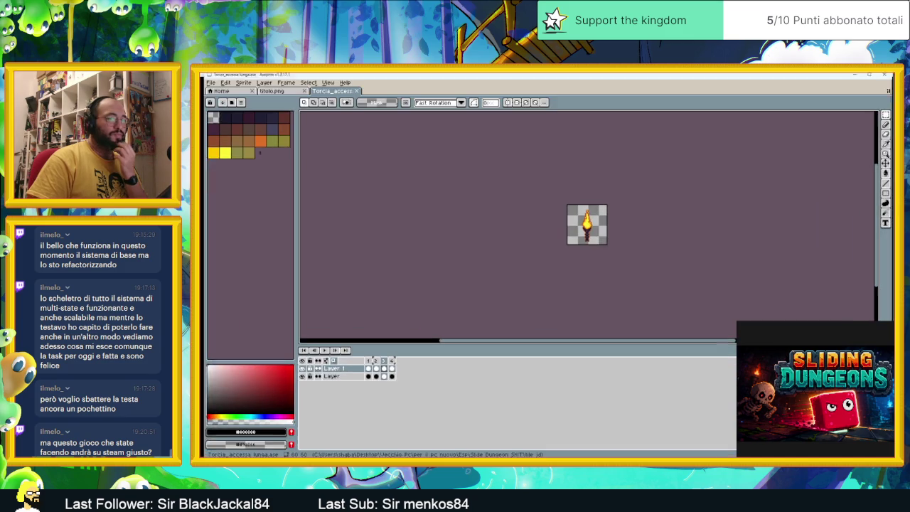
{"action": "left_click", "coordinate": [206, 80]}
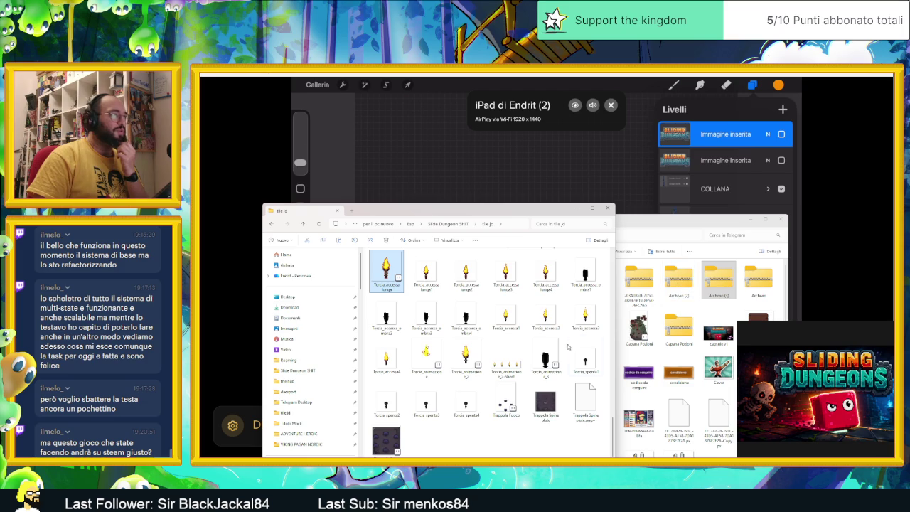
Send Torcia_accesa_lunga1.png to Telegram's Saved Messages.
{"action": "left_click", "coordinate": [430, 273]}
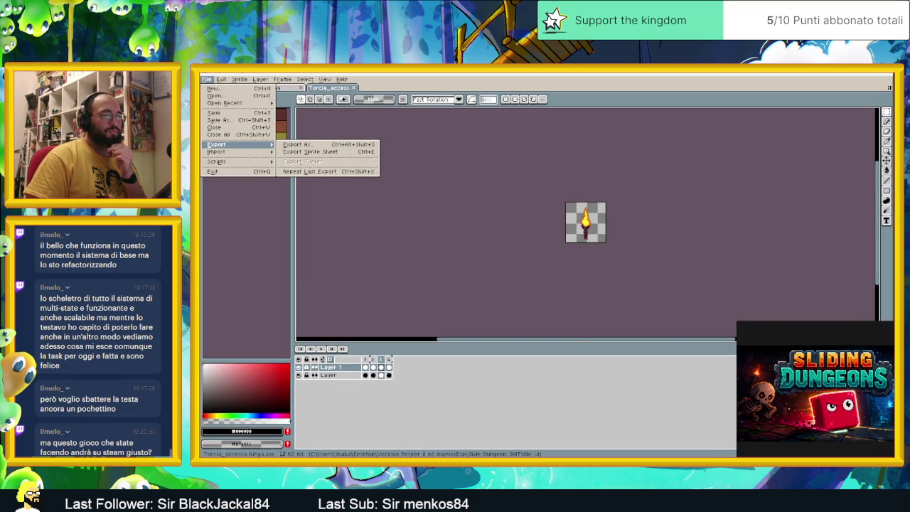
{"action": "left_click_drag", "start_coordinate": [712, 455], "coordinate": [695, 192]}
{"action": "left_click", "coordinate": [662, 336]}
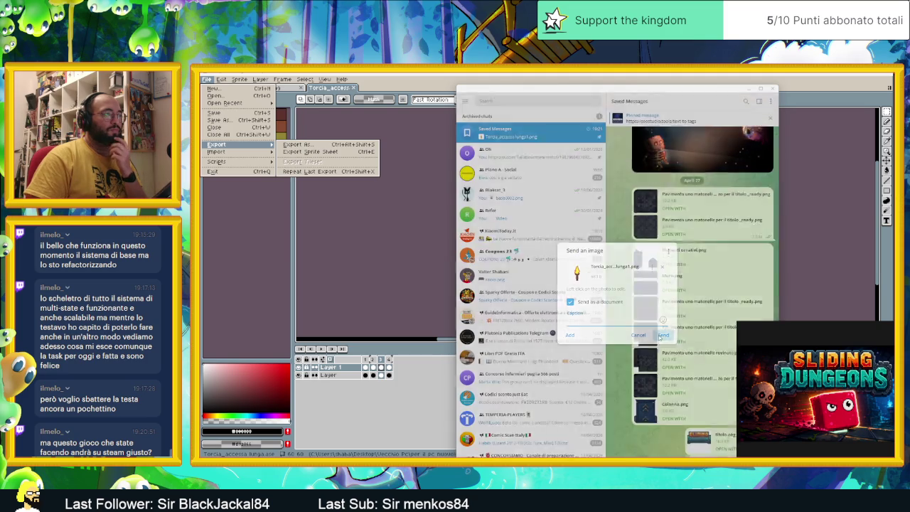
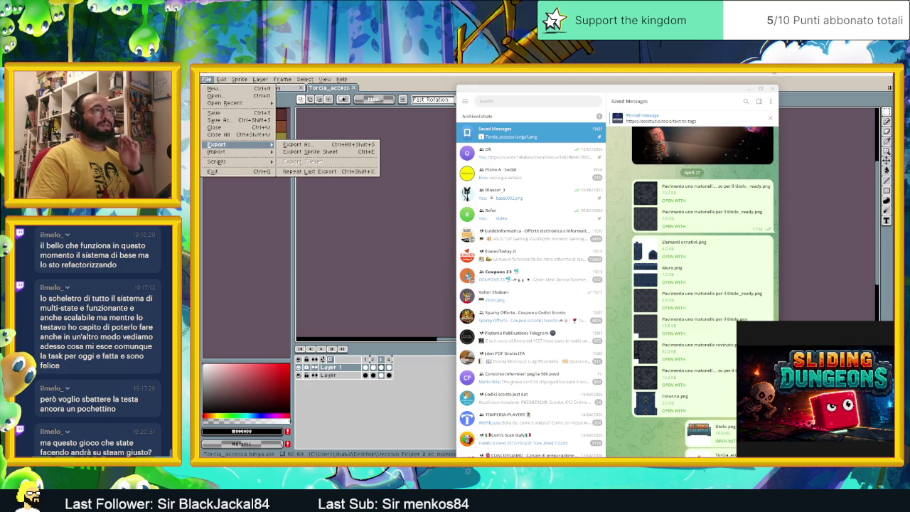
Minimize the Telegram chat and the Aseprite sprite editor windows.
{"action": "left_click", "coordinate": [752, 89]}
{"action": "left_click", "coordinate": [849, 76]}
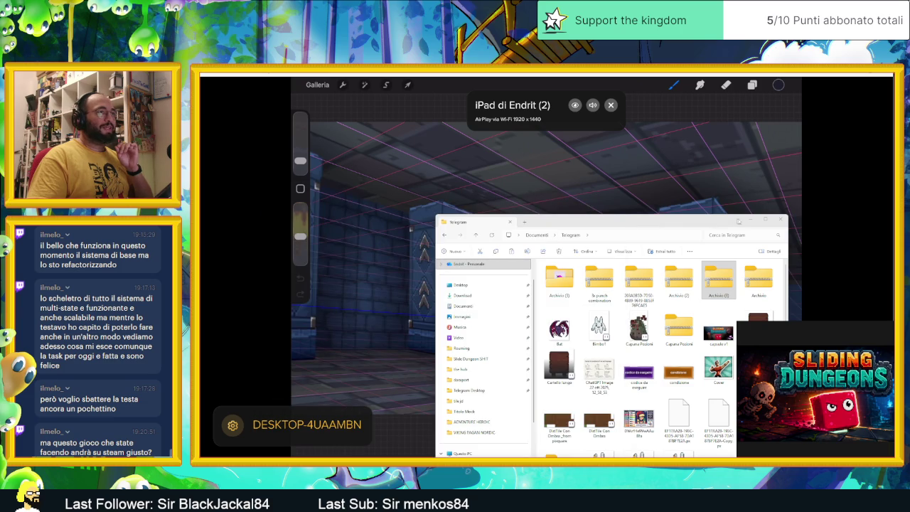
Hide File Explorer to reveal the mirrored iPad dungeon canvas, then dismiss the canvas actions.
{"action": "left_click", "coordinate": [744, 219]}
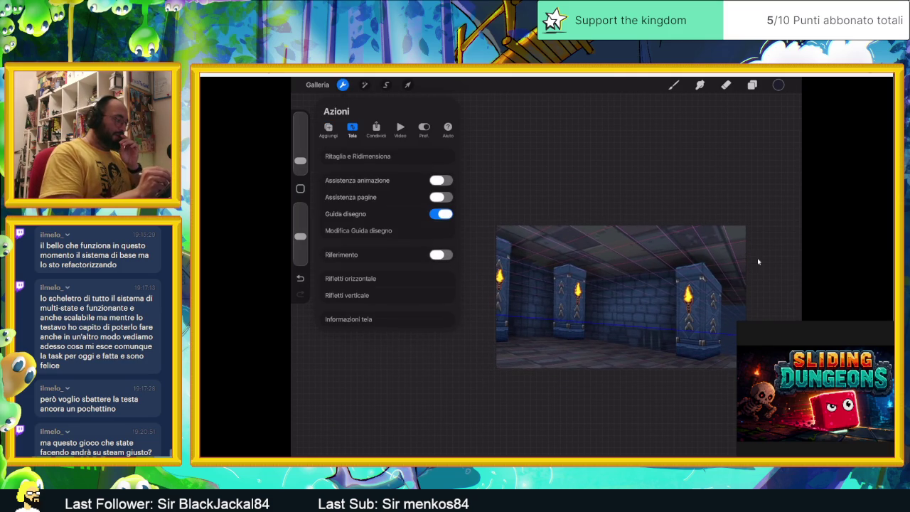
{"action": "left_click", "coordinate": [758, 261]}
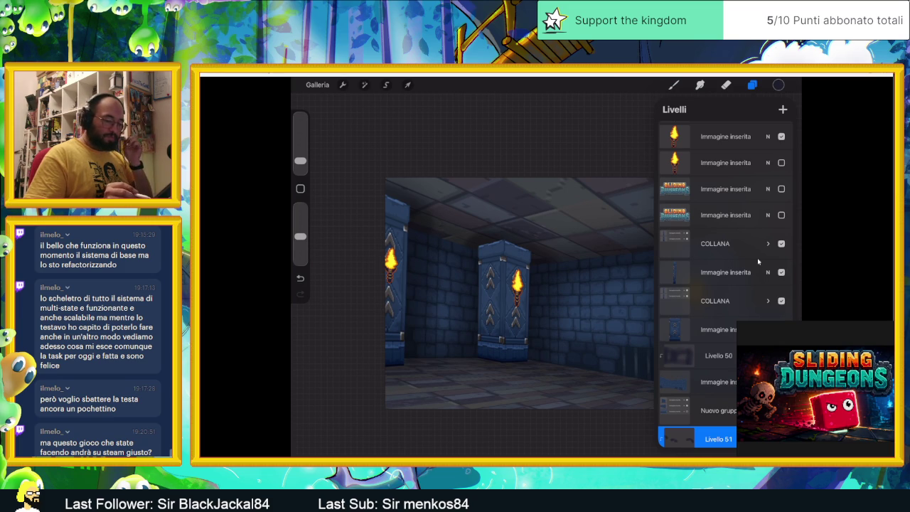
Scroll up through the dungeon room's layer stack.
{"action": "scroll", "coordinate": [758, 262], "scroll_direction": "up", "scroll_amount": 1}
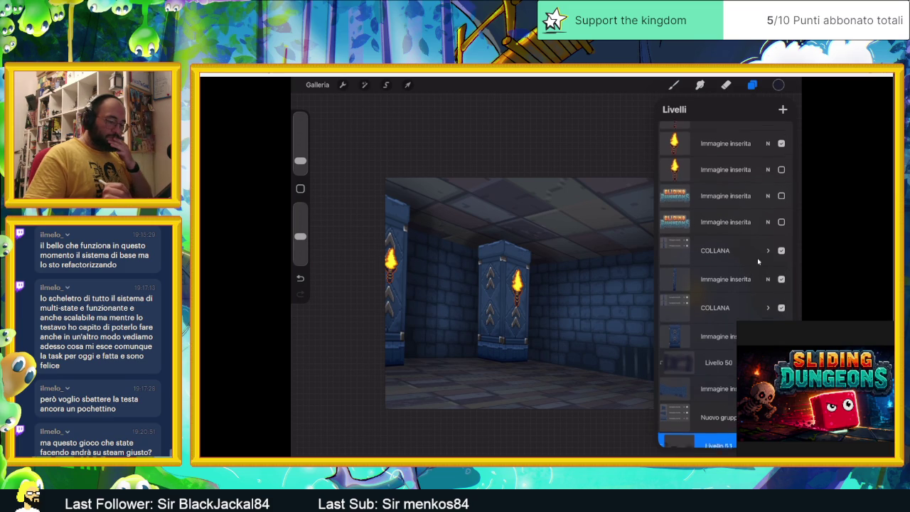
Duplicate the lower COLLANA group and toggle the left pillar layer's visibility to compare.
{"action": "mouse_move", "coordinate": [683, 311]}
{"action": "left_mouse_down"}
{"action": "mouse_move", "coordinate": [739, 311]}
{"action": "mouse_move", "coordinate": [704, 310]}
{"action": "left_mouse_up"}
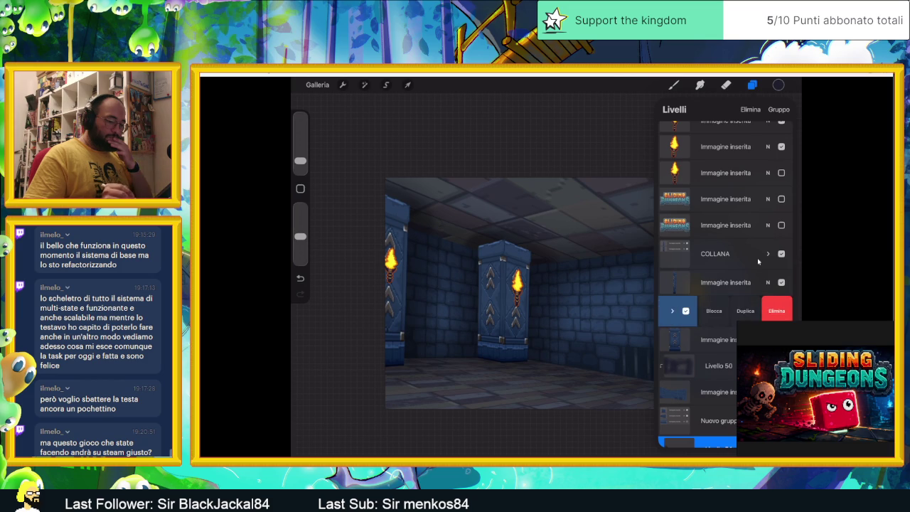
{"action": "left_click", "coordinate": [747, 311]}
{"action": "left_click", "coordinate": [715, 311]}
{"action": "left_click", "coordinate": [674, 311]}
{"action": "left_click", "coordinate": [609, 306]}
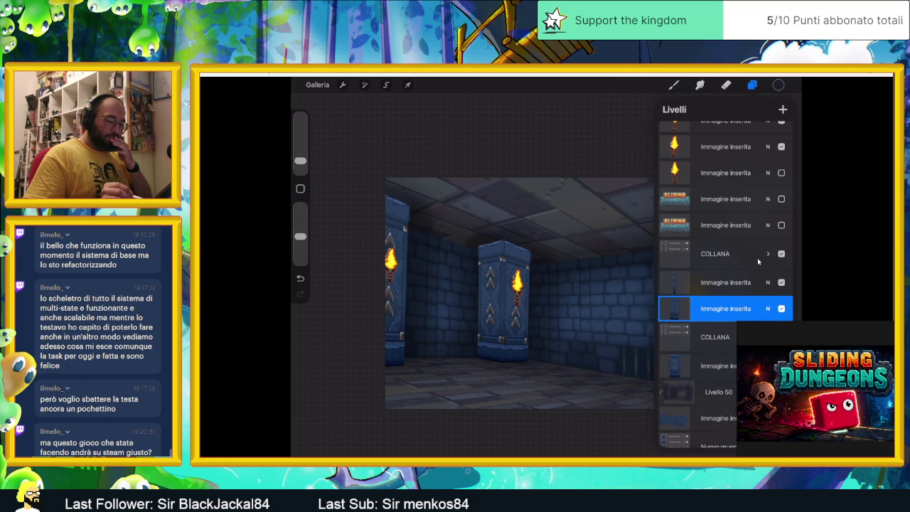
{"action": "left_click", "coordinate": [782, 282]}
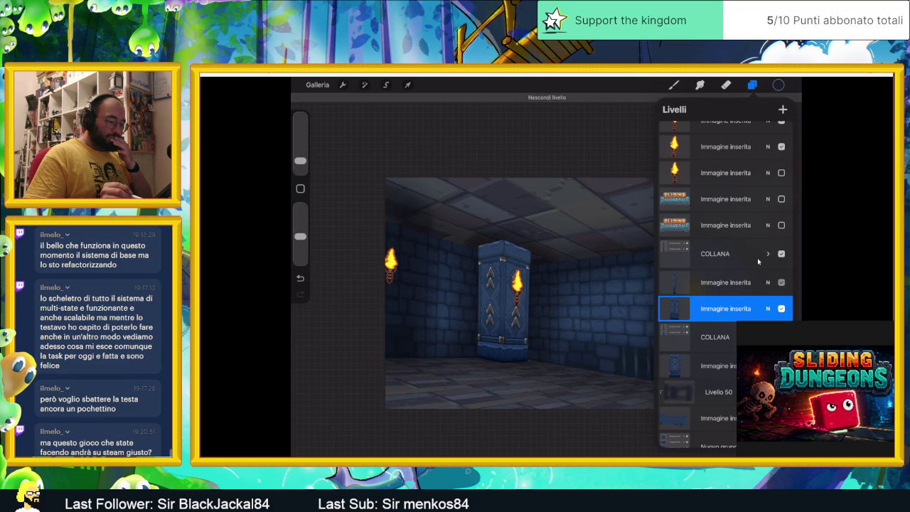
{"action": "left_click", "coordinate": [782, 282]}
Duplicate COLLANA, hide and move the copy lower, and flatten the original into Livello 54.
{"action": "left_click", "coordinate": [758, 262]}
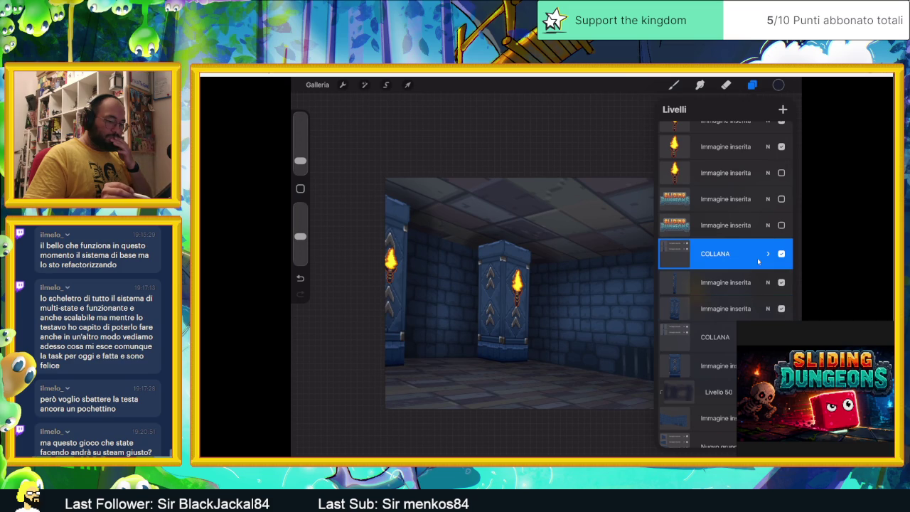
{"action": "left_click_drag", "start_coordinate": [758, 256], "coordinate": [683, 256]}
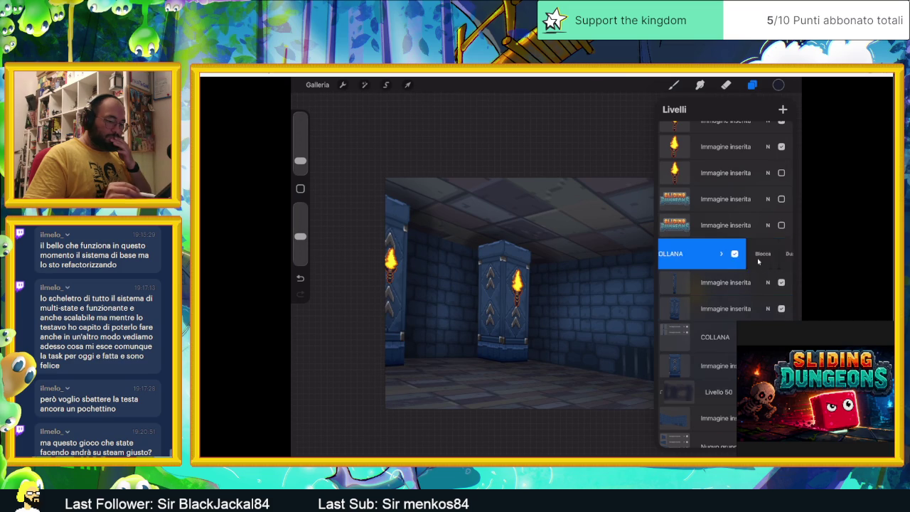
{"action": "left_click", "coordinate": [757, 259]}
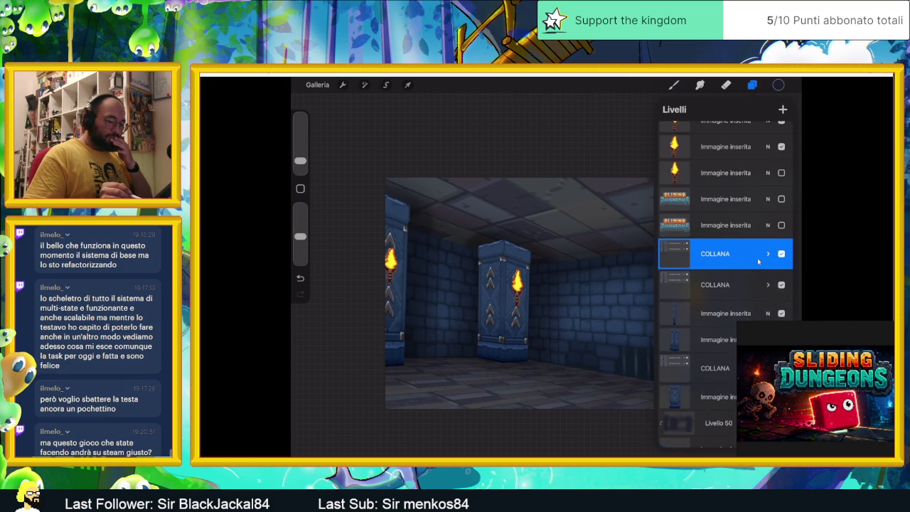
{"action": "left_click", "coordinate": [782, 284]}
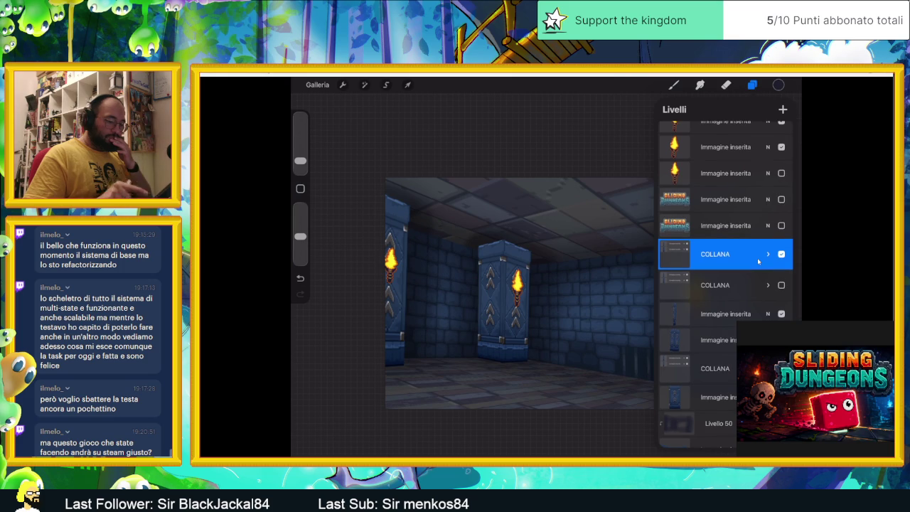
{"action": "left_click_drag", "start_coordinate": [781, 285], "coordinate": [763, 336]}
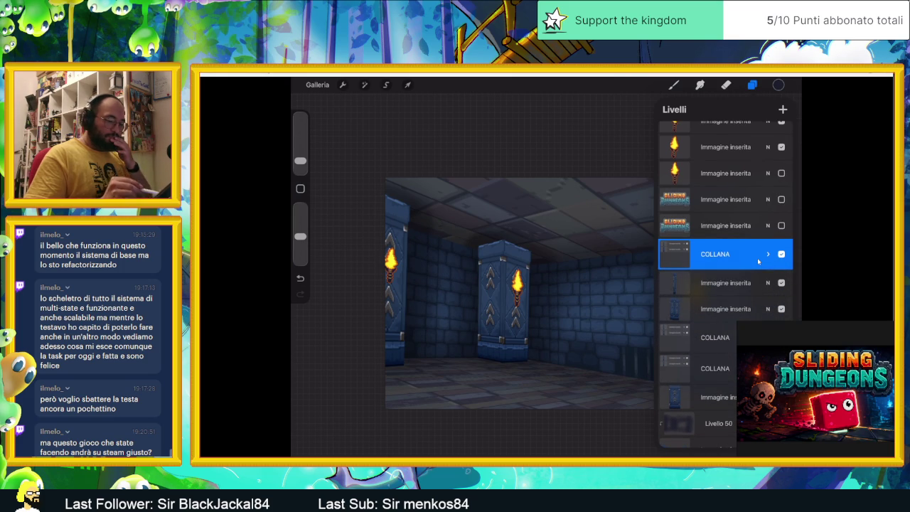
{"action": "left_click", "coordinate": [758, 262]}
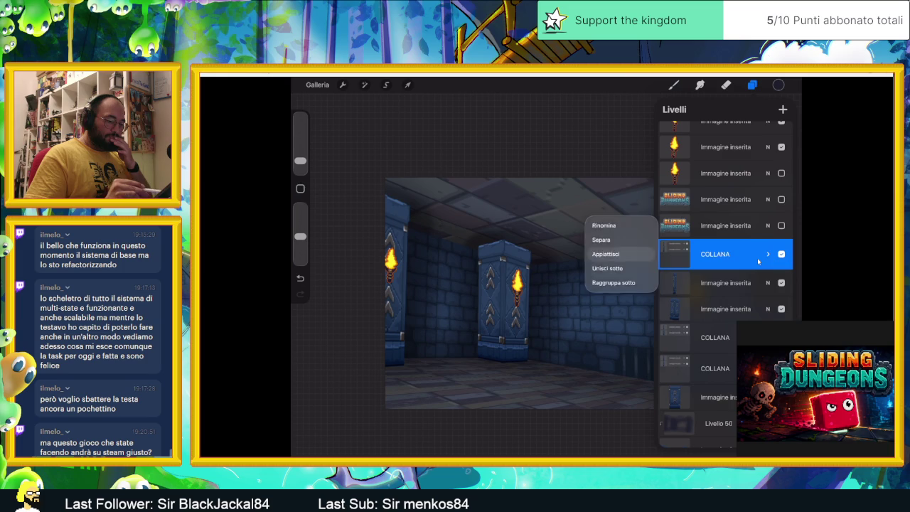
{"action": "left_click", "coordinate": [606, 254]}
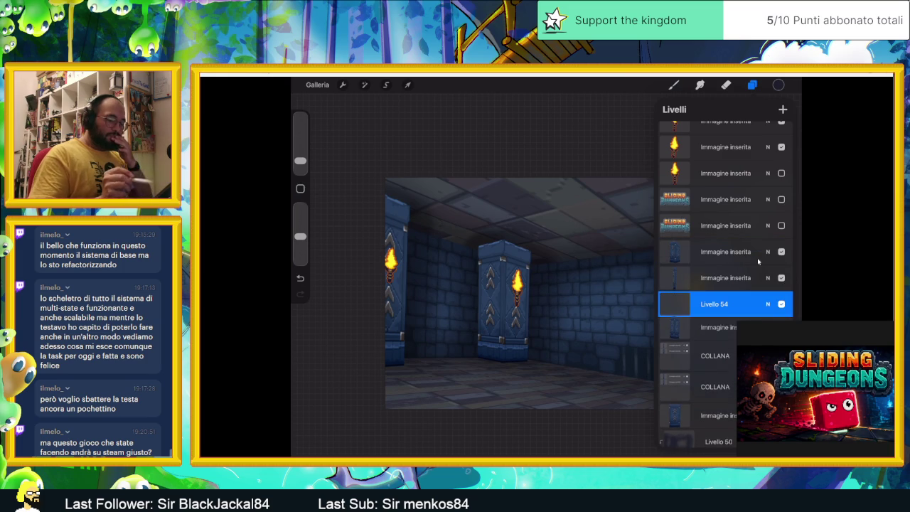
Check Livello 54's options, then close the layers list to view the whole room.
{"action": "left_click", "coordinate": [675, 304]}
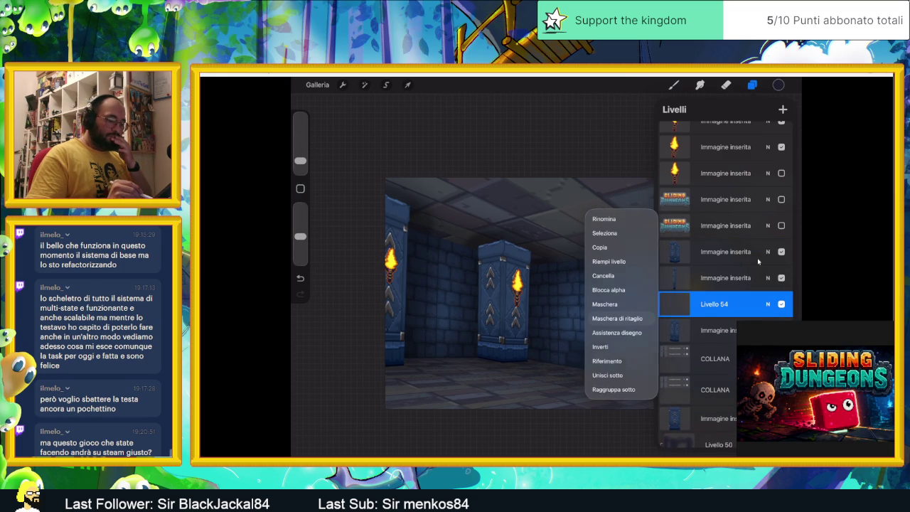
{"action": "left_click", "coordinate": [759, 262]}
{"action": "left_click", "coordinate": [759, 262]}
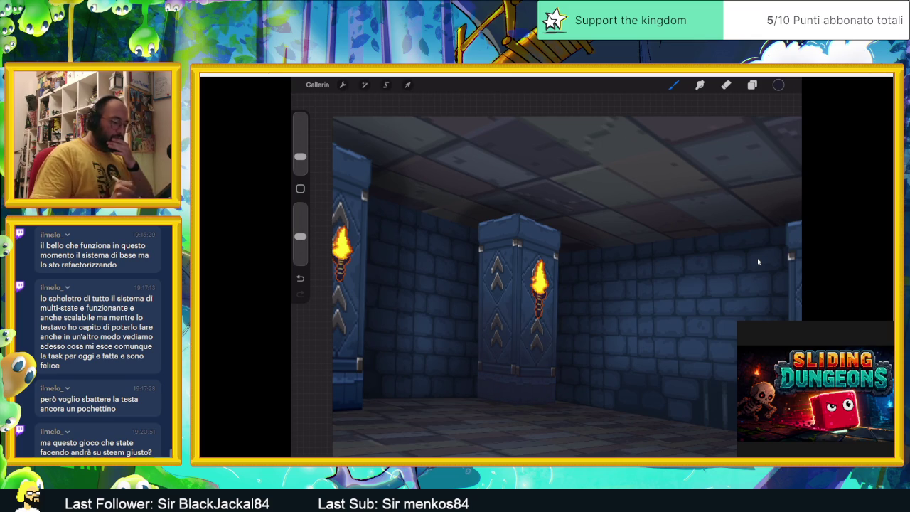
Set Livello 54 to Moltiplica and lower its opacity from 82% to 47%.
{"action": "key", "text": "l"}
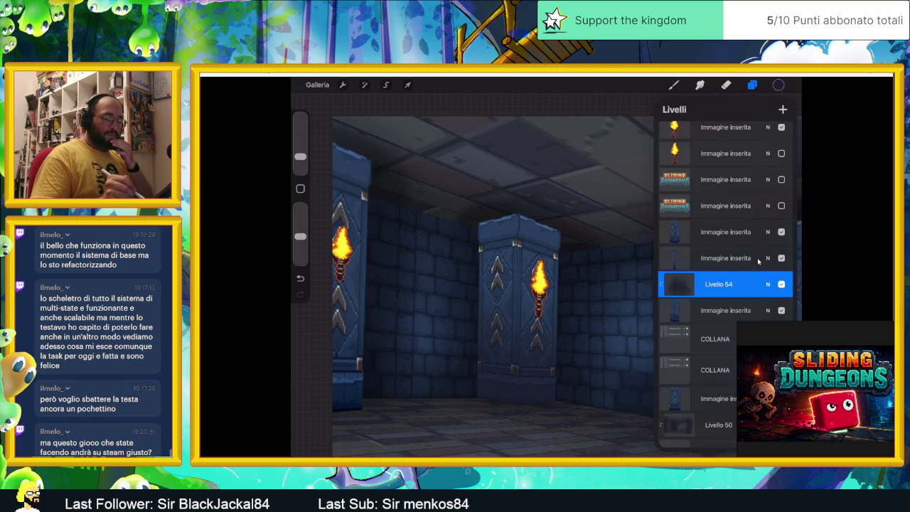
{"action": "left_click", "coordinate": [769, 284]}
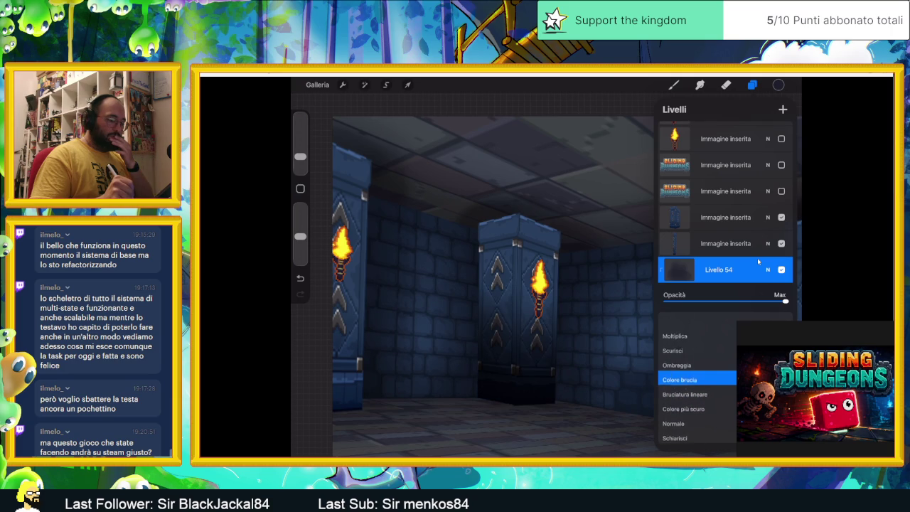
{"action": "scroll", "coordinate": [697, 388], "scroll_direction": "up", "scroll_amount": 1}
{"action": "scroll", "coordinate": [698, 398], "scroll_direction": "up", "scroll_amount": 1}
{"action": "scroll", "coordinate": [697, 398], "scroll_direction": "up", "scroll_amount": 1}
{"action": "left_click_drag", "start_coordinate": [786, 302], "coordinate": [746, 302]}
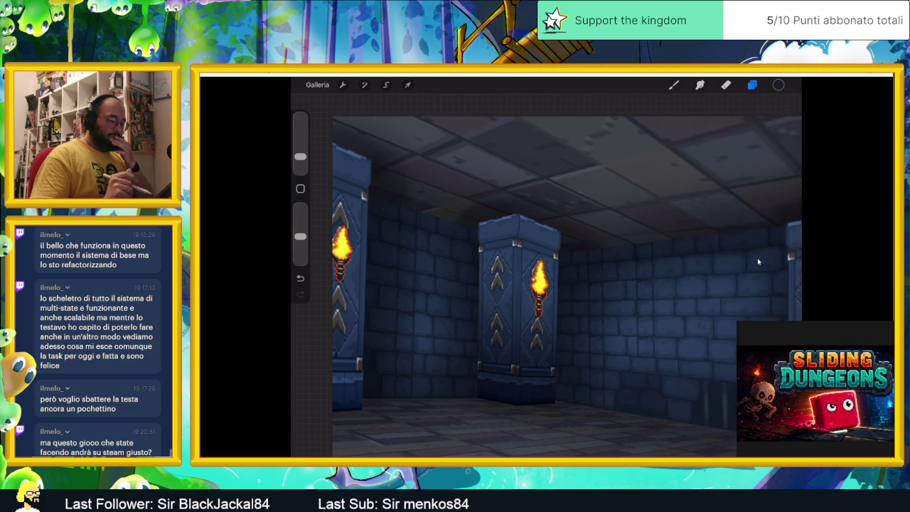
{"action": "scroll", "coordinate": [758, 263], "scroll_direction": "down", "scroll_amount": 3}
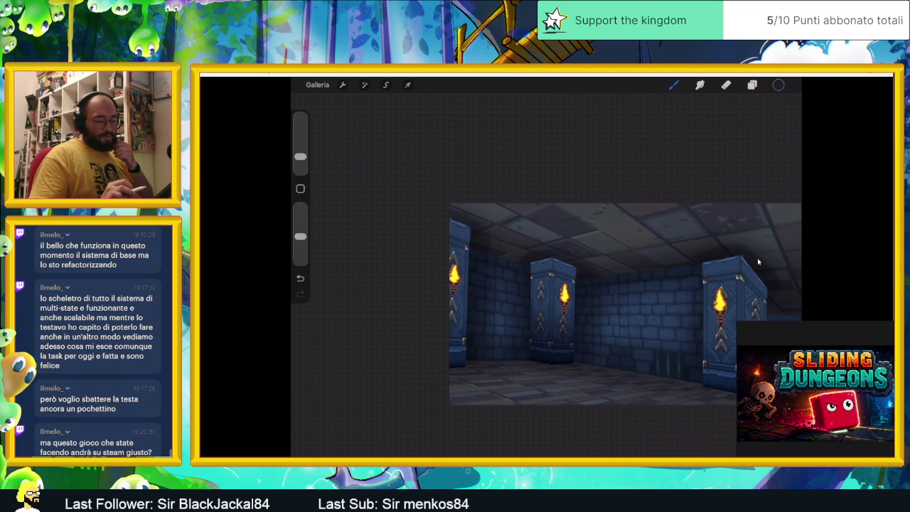
{"action": "key", "text": "l"}
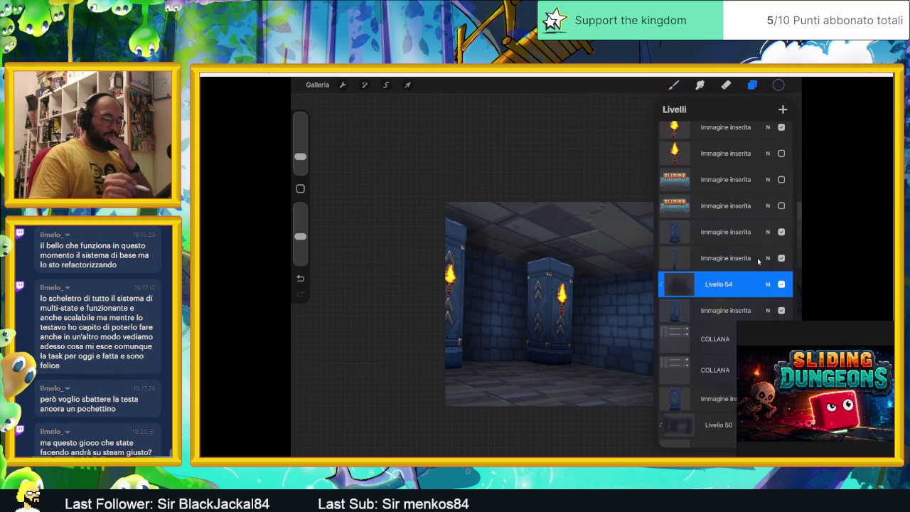
{"action": "left_click", "coordinate": [768, 284]}
{"action": "left_click_drag", "start_coordinate": [736, 301], "coordinate": [722, 301]}
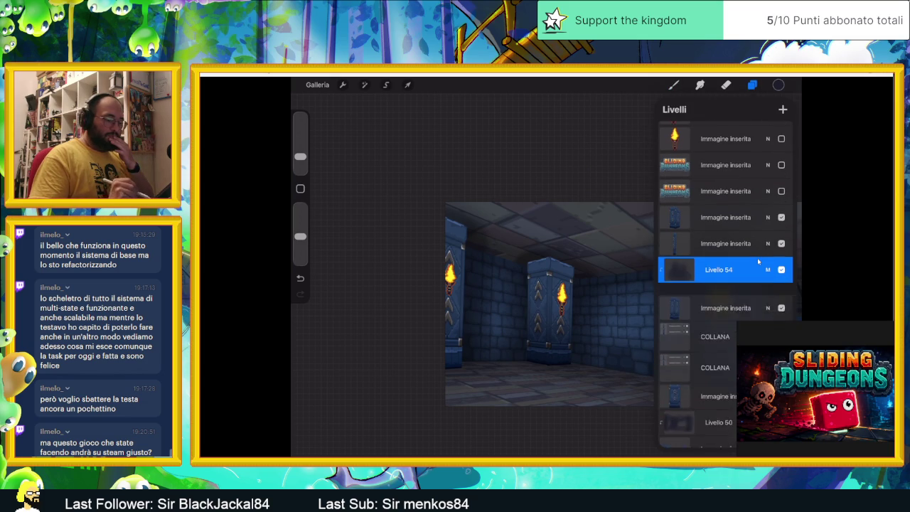
{"action": "key", "text": "l"}
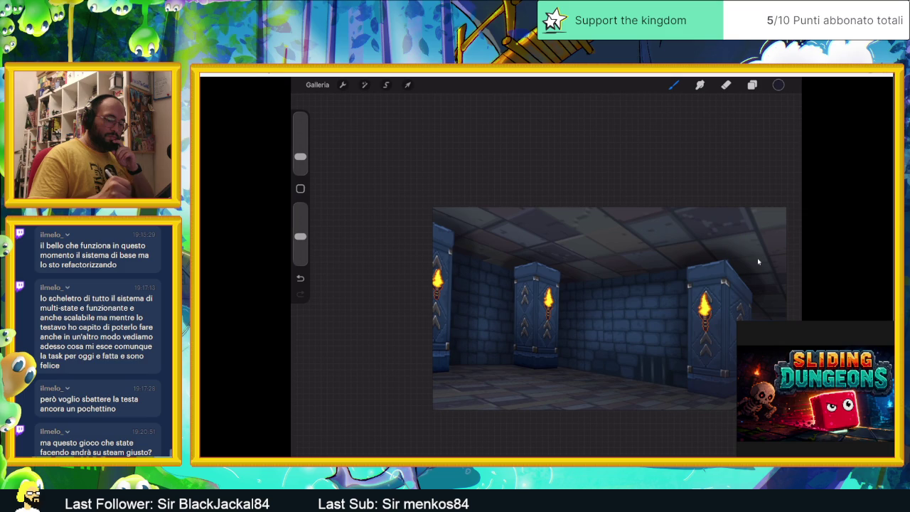
Try Ombreggia on Livello 55, then settle on Moltiplica at 79% opacity.
{"action": "key", "text": "l"}
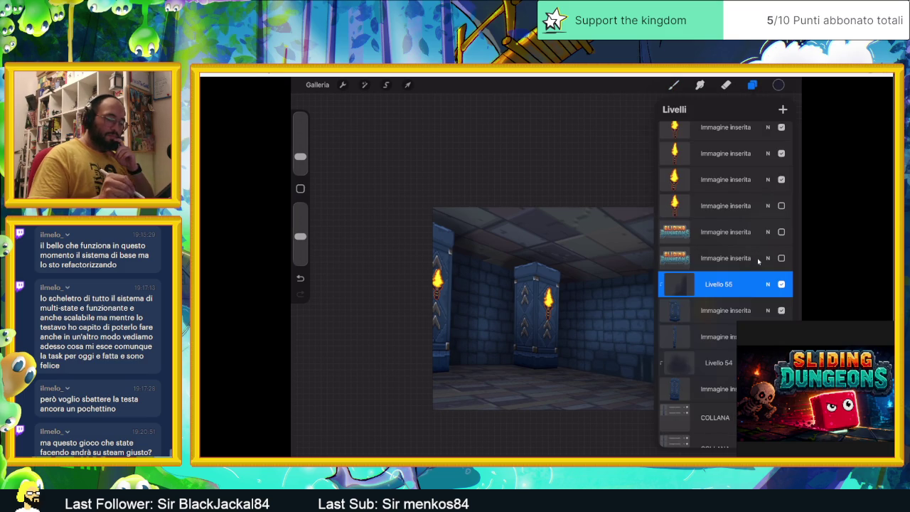
{"action": "left_click", "coordinate": [769, 283]}
{"action": "left_click_drag", "start_coordinate": [683, 421], "coordinate": [683, 377]}
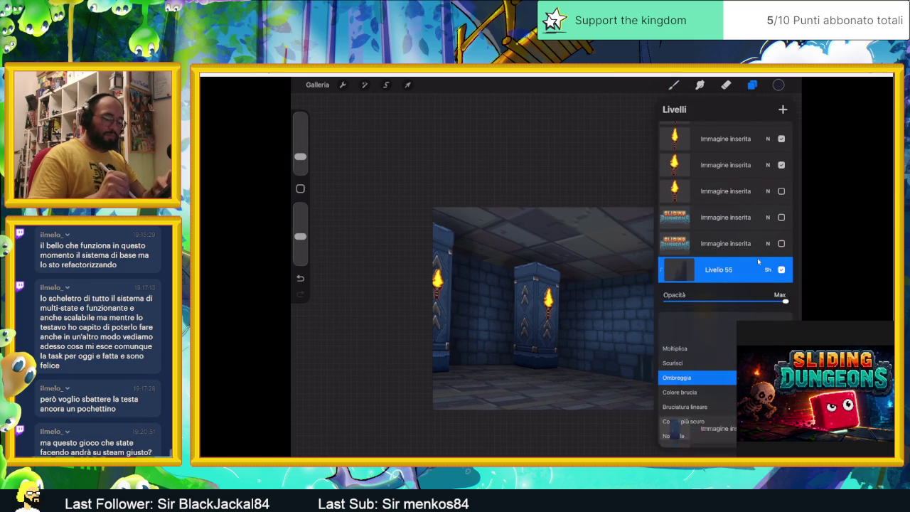
{"action": "left_click", "coordinate": [761, 267]}
{"action": "left_click_drag", "start_coordinate": [555, 306], "coordinate": [462, 306]}
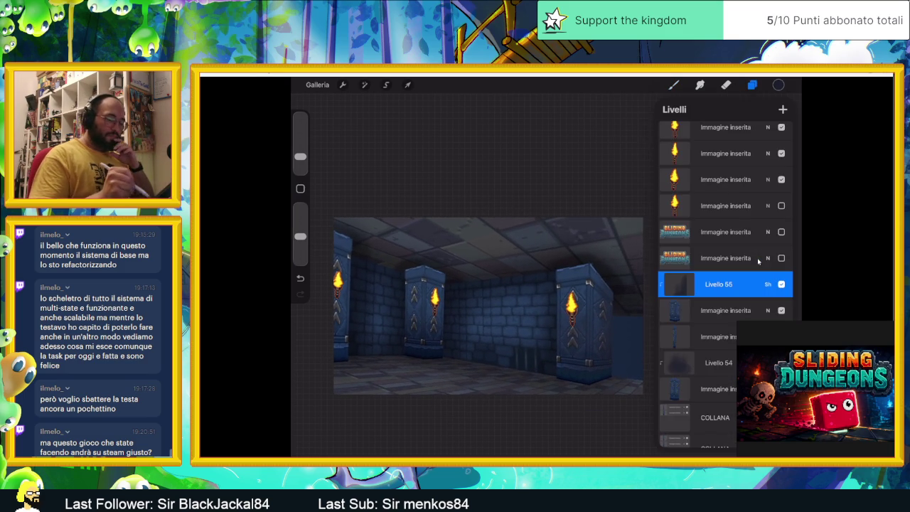
{"action": "left_click", "coordinate": [768, 284]}
{"action": "left_click_drag", "start_coordinate": [683, 391], "coordinate": [682, 420]}
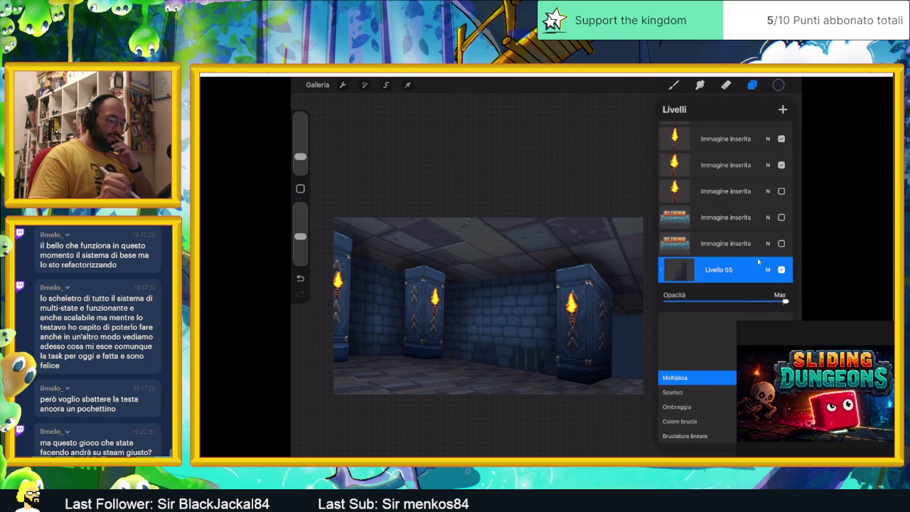
{"action": "left_click_drag", "start_coordinate": [767, 301], "coordinate": [760, 301]}
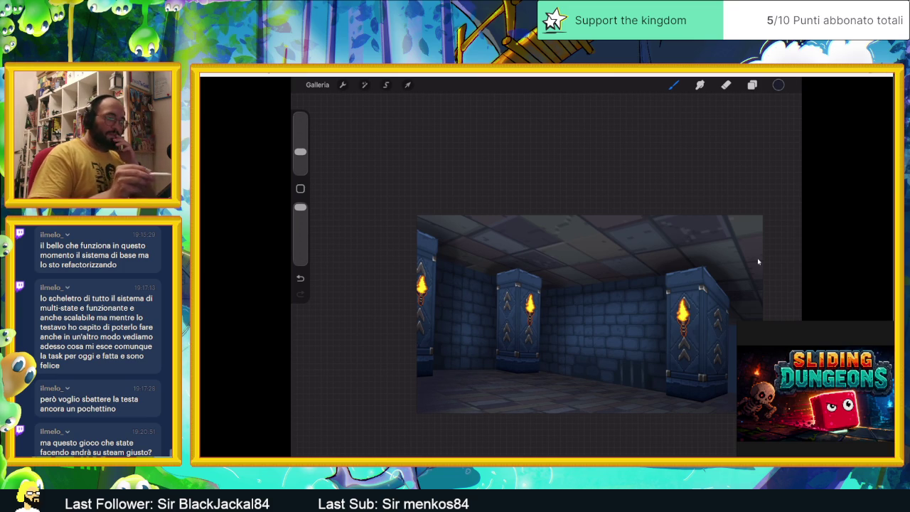
Set Livello 57 to Moltiplica blending at 66% opacity.
{"action": "left_click", "coordinate": [753, 85]}
{"action": "left_click", "coordinate": [768, 297]}
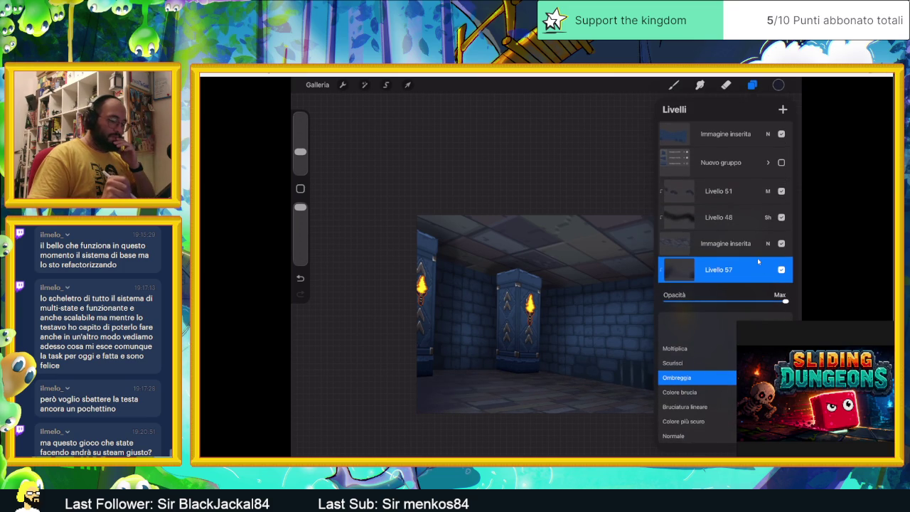
{"action": "left_click", "coordinate": [675, 348]}
{"action": "left_click_drag", "start_coordinate": [764, 302], "coordinate": [744, 302]}
{"action": "left_click", "coordinate": [758, 263]}
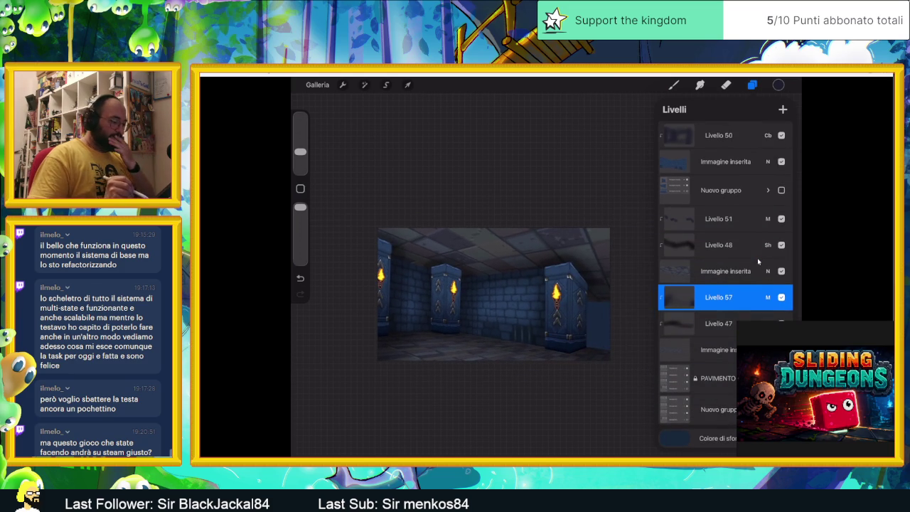
{"action": "key", "text": "l"}
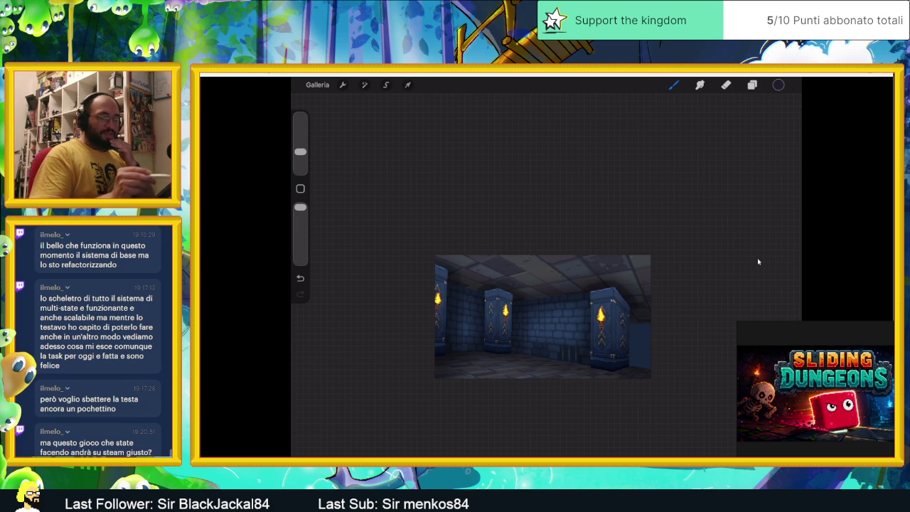
Add a new layer, Livello 58, above Livello 51, checking it with undo and redo.
{"action": "key", "text": "l"}
{"action": "left_click", "coordinate": [718, 219]}
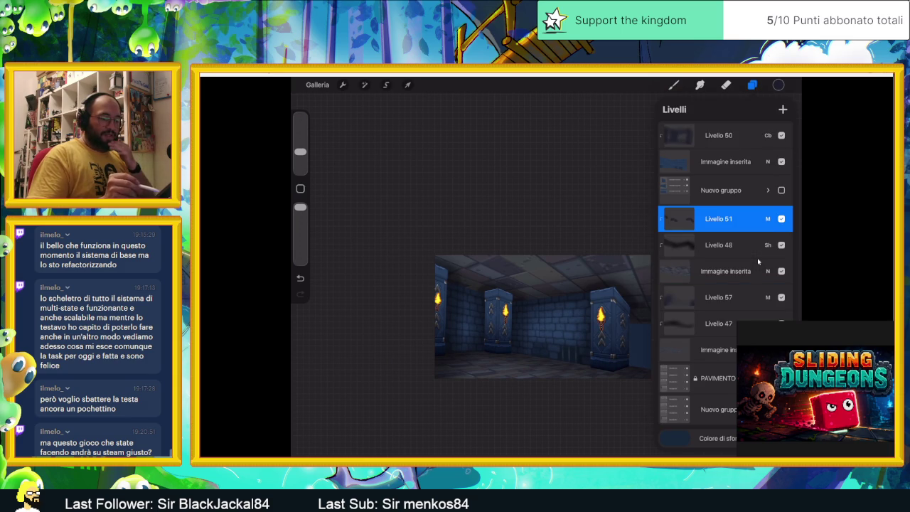
{"action": "left_click", "coordinate": [783, 109]}
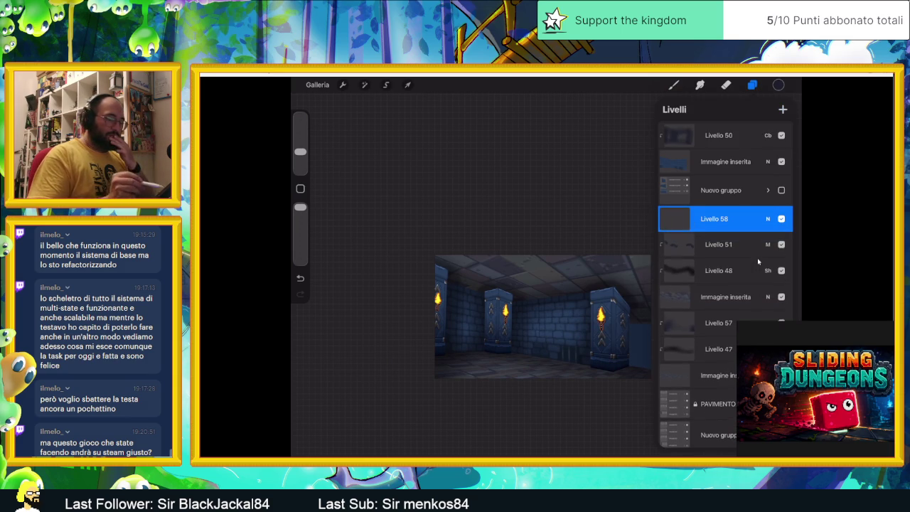
{"action": "left_click", "coordinate": [752, 84]}
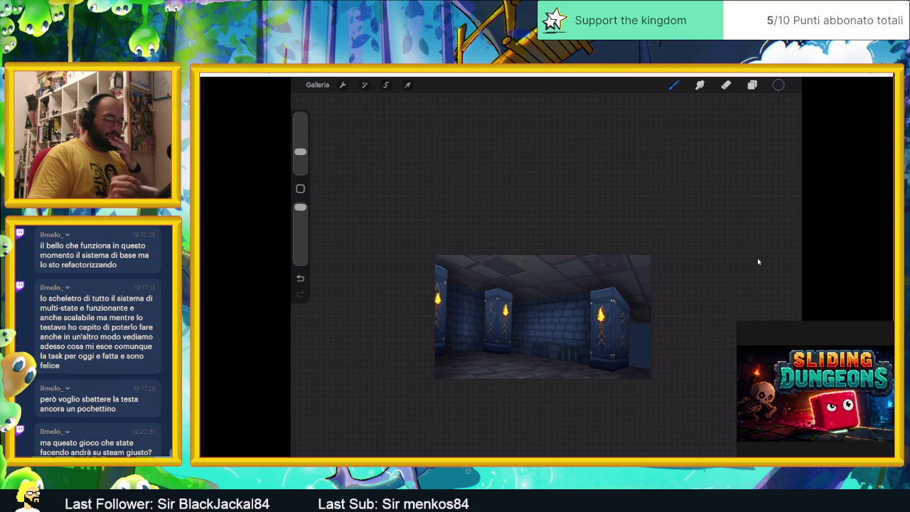
{"action": "key", "text": "ctrl+z"}
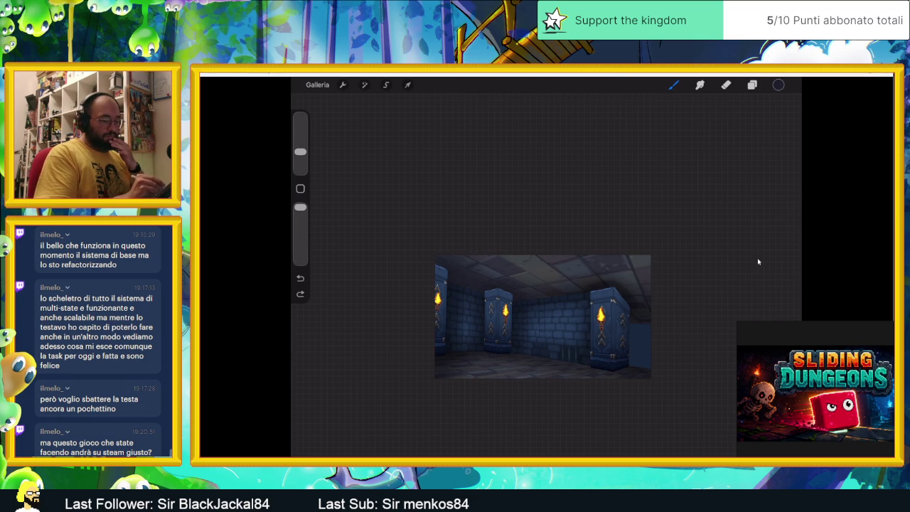
{"action": "key", "text": "ctrl+shift+z"}
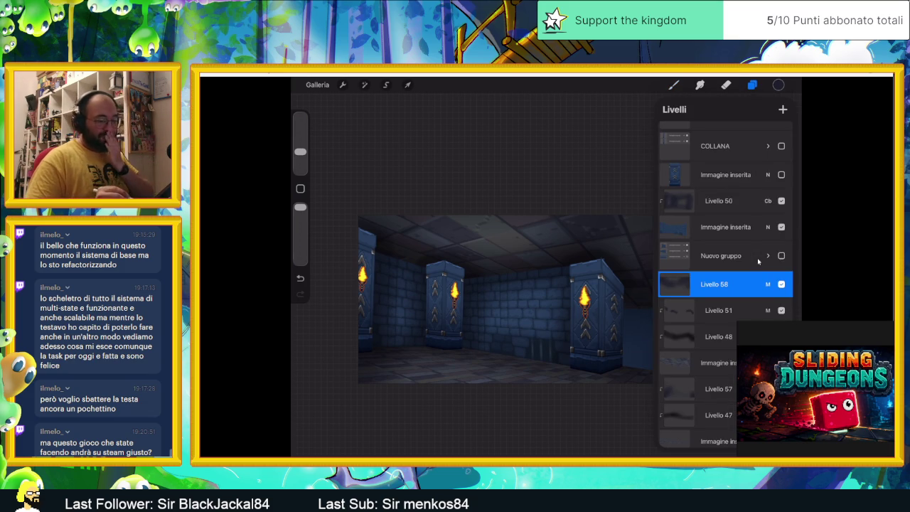
{"action": "scroll", "coordinate": [758, 262], "scroll_direction": "up", "scroll_amount": 1}
{"action": "scroll", "coordinate": [758, 262], "scroll_direction": "up", "scroll_amount": 1}
{"action": "scroll", "coordinate": [758, 262], "scroll_direction": "up", "scroll_amount": 1}
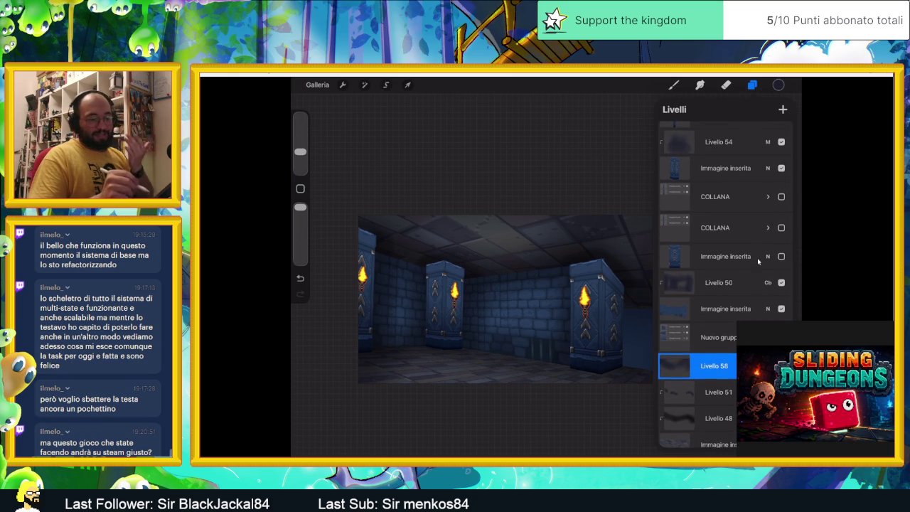
{"action": "scroll", "coordinate": [758, 262], "scroll_direction": "up", "scroll_amount": 3}
{"action": "scroll", "coordinate": [758, 262], "scroll_direction": "up", "scroll_amount": 1}
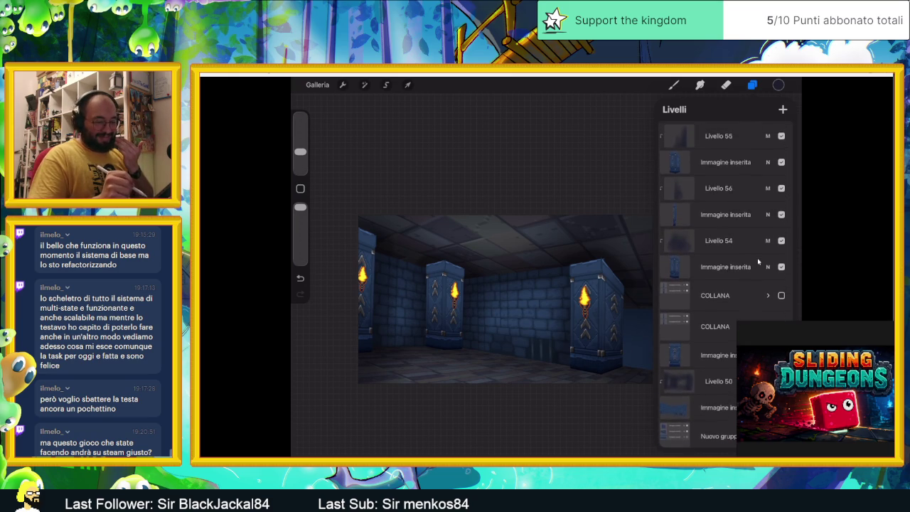
{"action": "scroll", "coordinate": [758, 262], "scroll_direction": "up", "scroll_amount": 2}
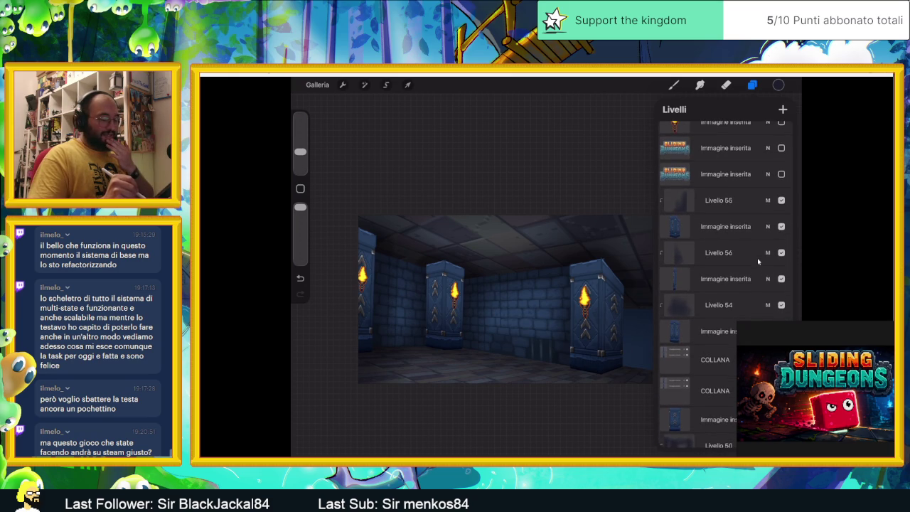
Add Livello 59 above Livello 54 and pick an orange paint colour.
{"action": "left_click", "coordinate": [719, 305]}
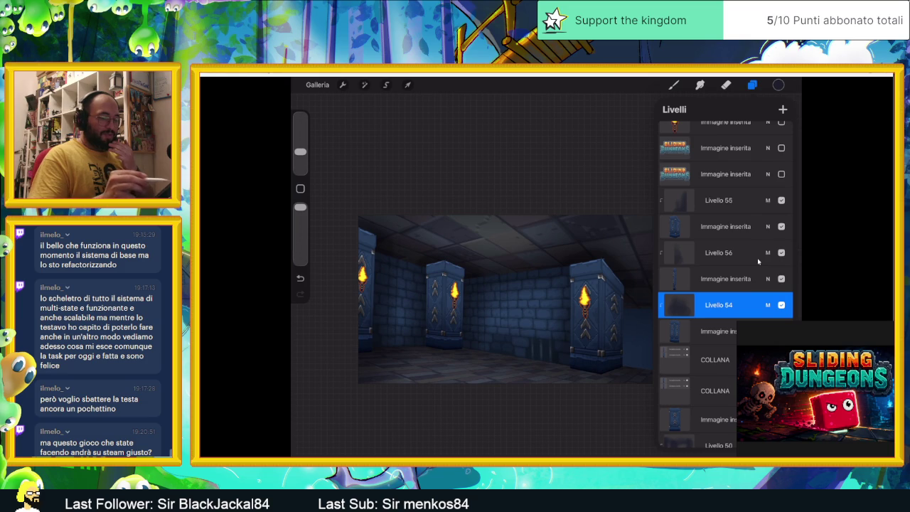
{"action": "left_click", "coordinate": [783, 108]}
{"action": "left_click", "coordinate": [714, 305]}
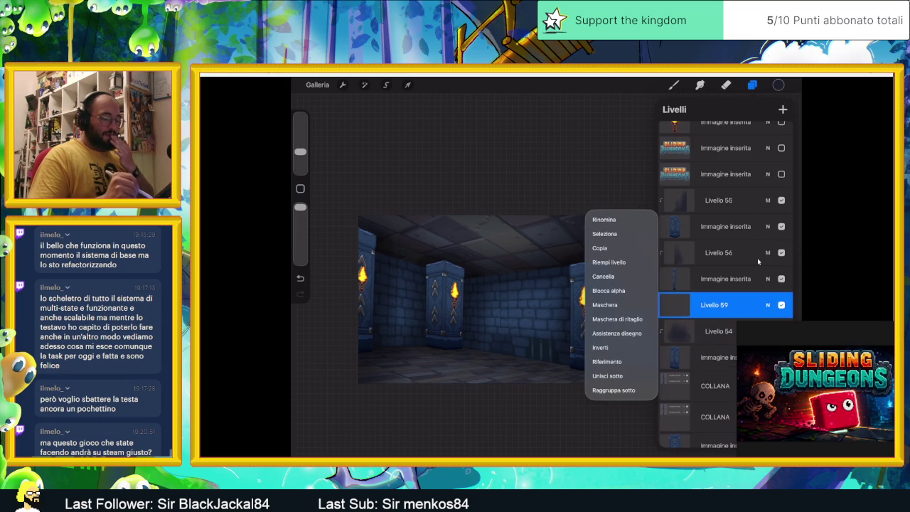
{"action": "left_click", "coordinate": [758, 261]}
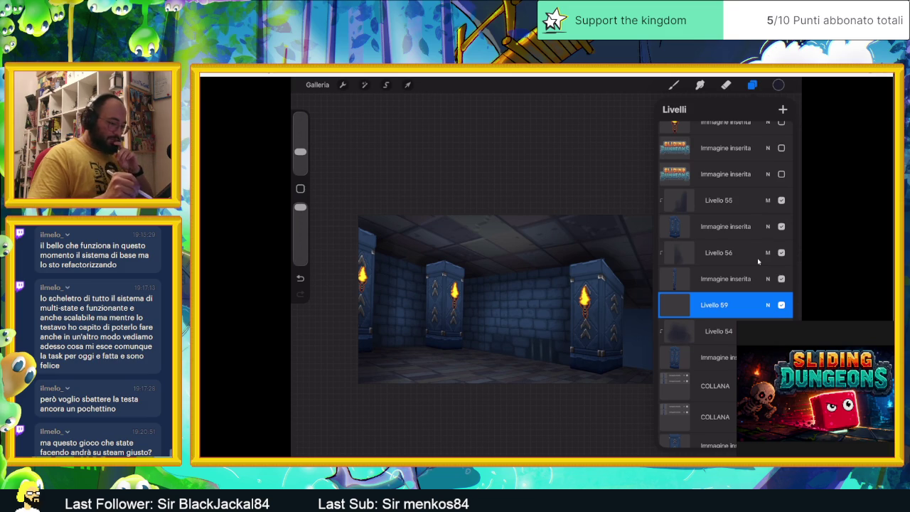
{"action": "left_click", "coordinate": [714, 304]}
{"action": "left_click", "coordinate": [758, 262]}
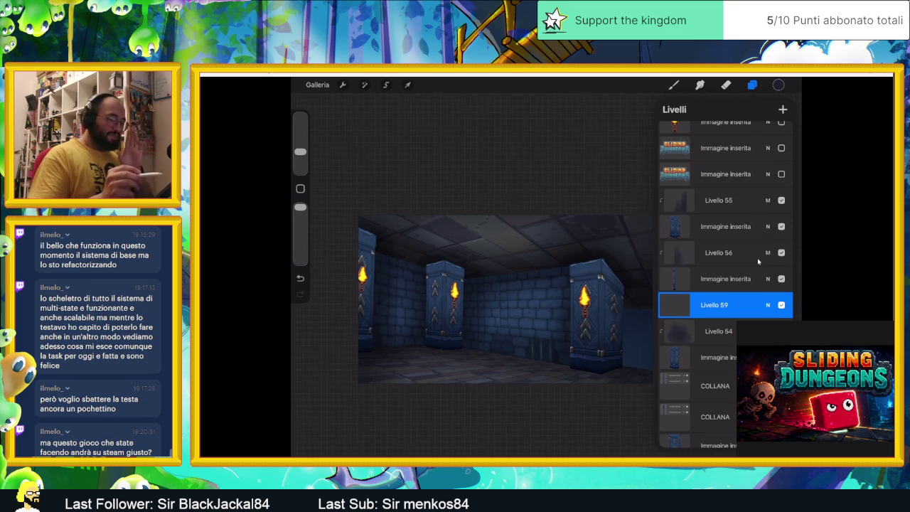
{"action": "left_click", "coordinate": [779, 84]}
{"action": "left_click", "coordinate": [720, 313]}
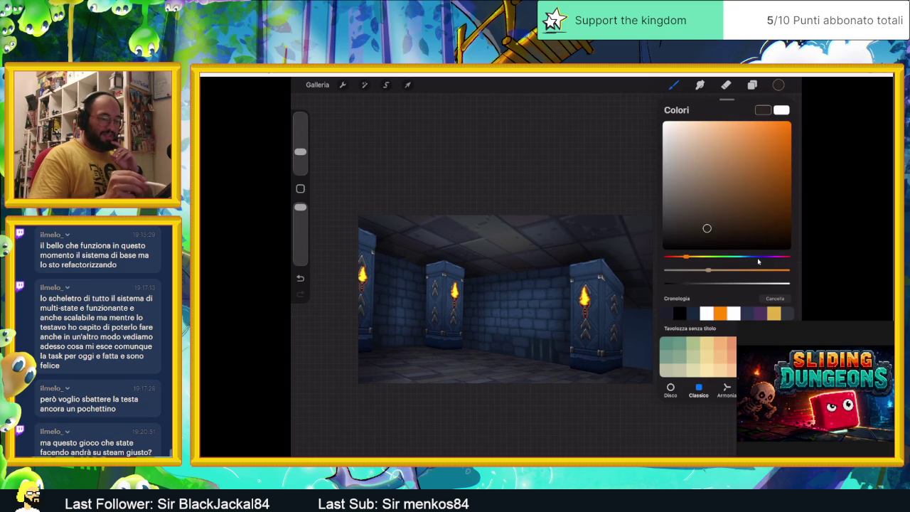
Open the brush library and close it again.
{"action": "left_click", "coordinate": [675, 85]}
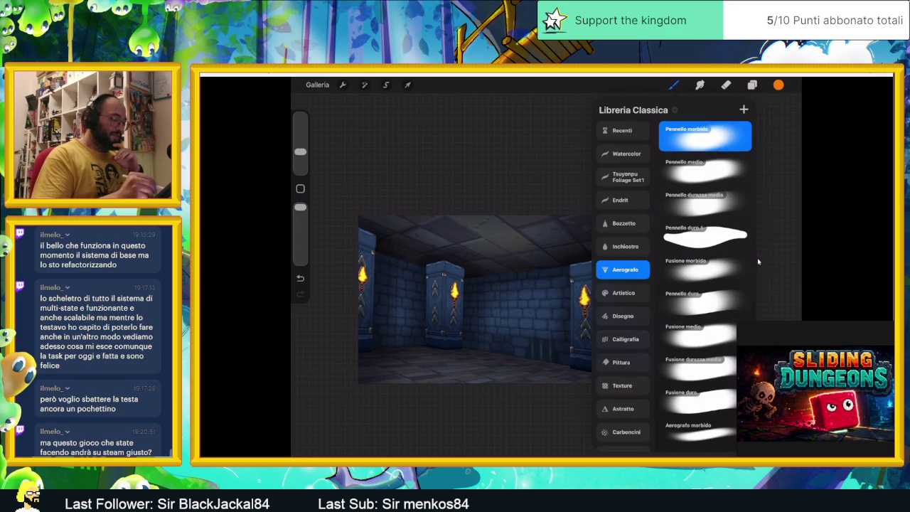
{"action": "left_click", "coordinate": [758, 262]}
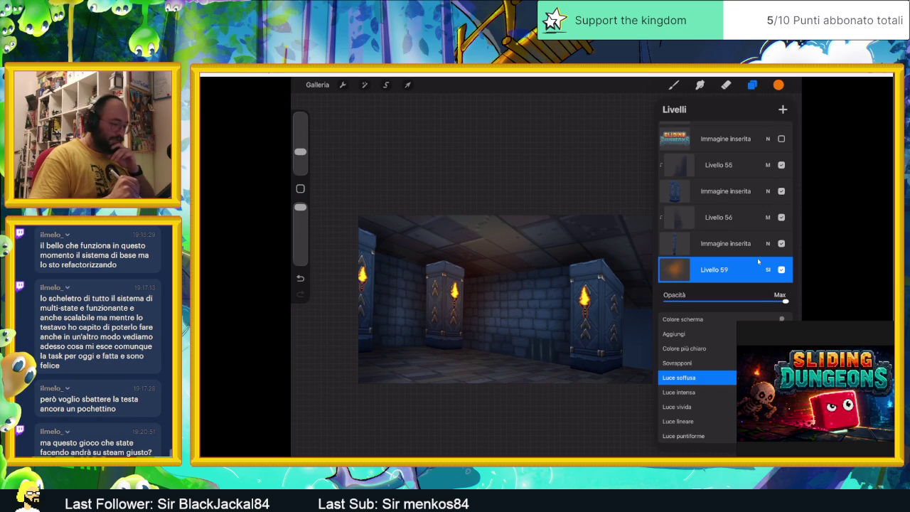
Close the blend-mode list and the Layers panel to view the orange torch-lit room.
{"action": "left_click", "coordinate": [768, 270]}
{"action": "left_click", "coordinate": [758, 262]}
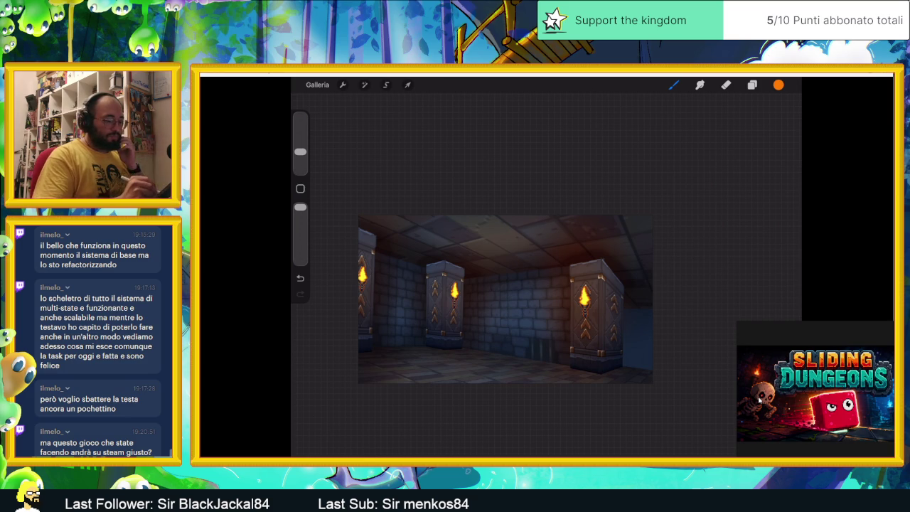
Undo the last brush stroke and reduce the brush size to 6%.
{"action": "key", "text": "ctrl+z"}
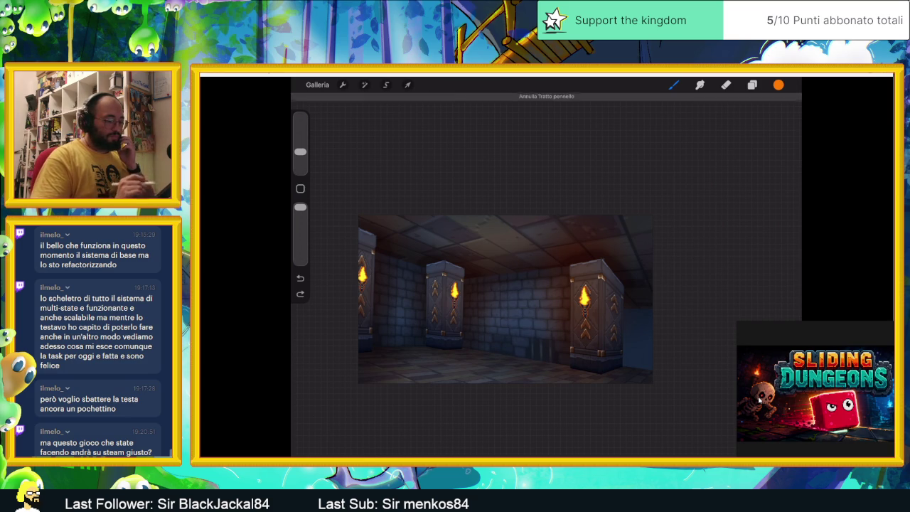
{"action": "key", "text": "ctrl+shift+z"}
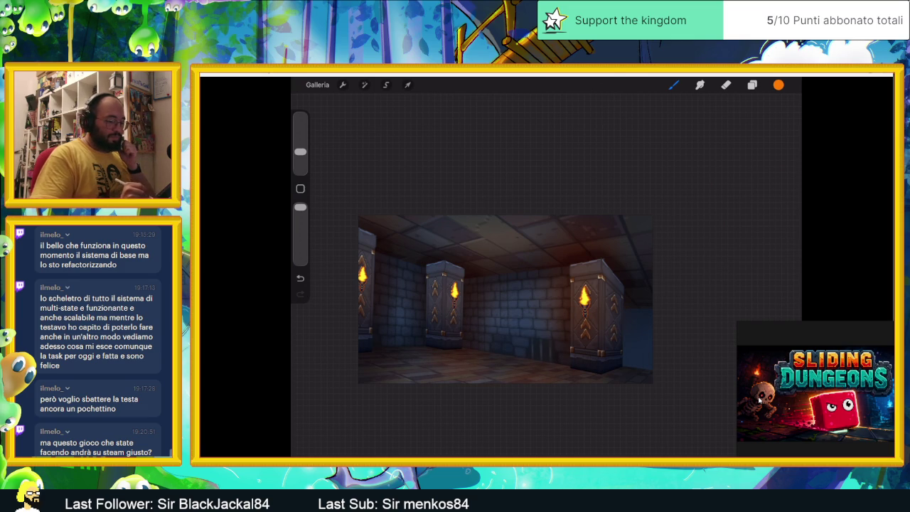
{"action": "key", "text": "ctrl+z"}
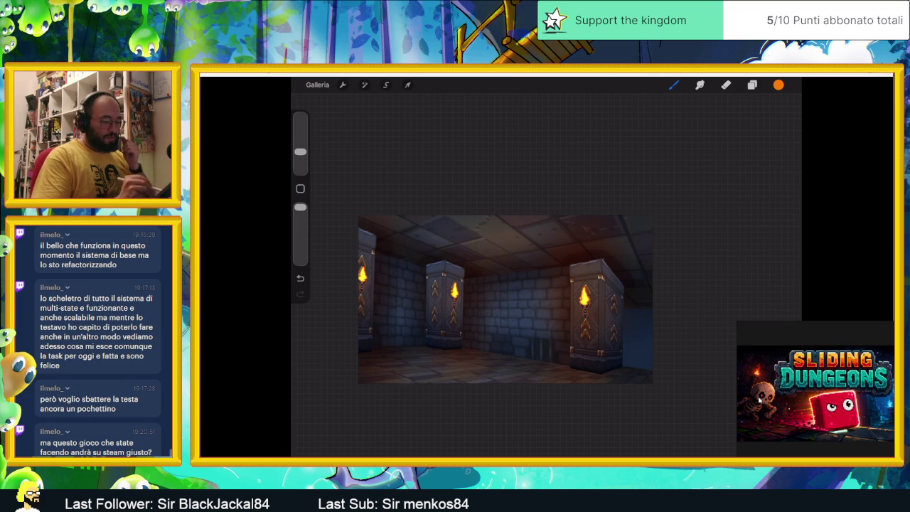
{"action": "left_click_drag", "start_coordinate": [300, 152], "coordinate": [300, 156]}
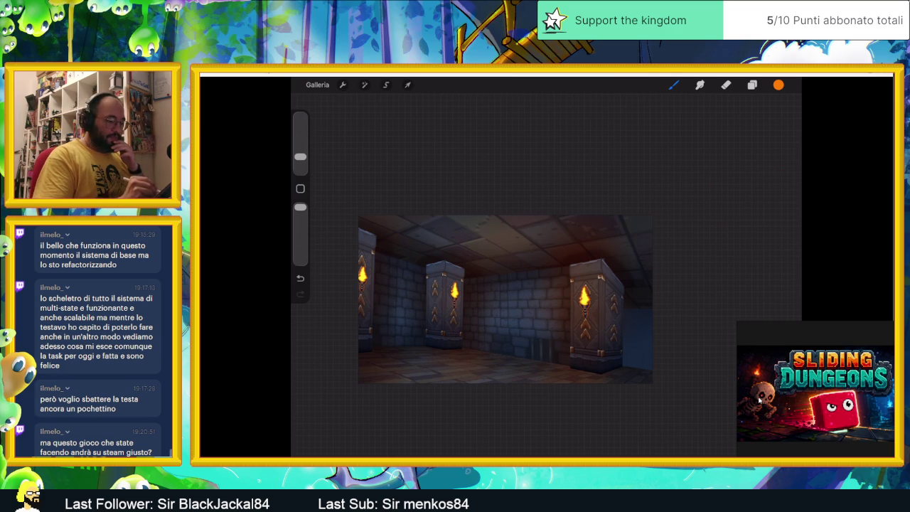
{"action": "scroll", "coordinate": [506, 299], "scroll_direction": "down", "scroll_amount": 2}
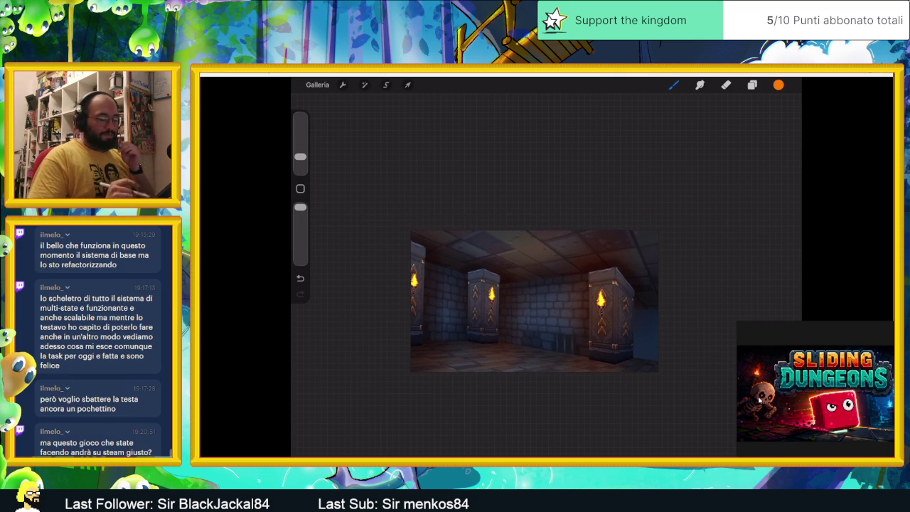
Change the paint colour from orange to cyan for Livello 60.
{"action": "left_click", "coordinate": [753, 84]}
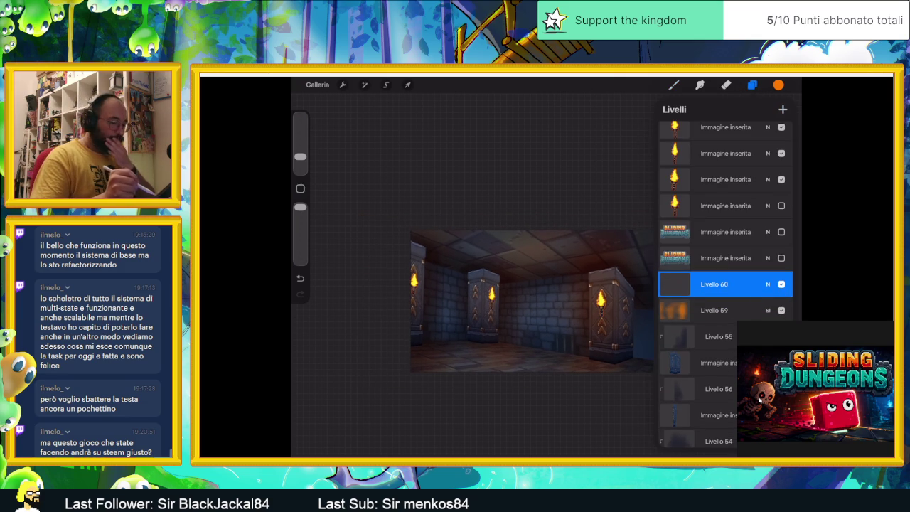
{"action": "left_click", "coordinate": [778, 84]}
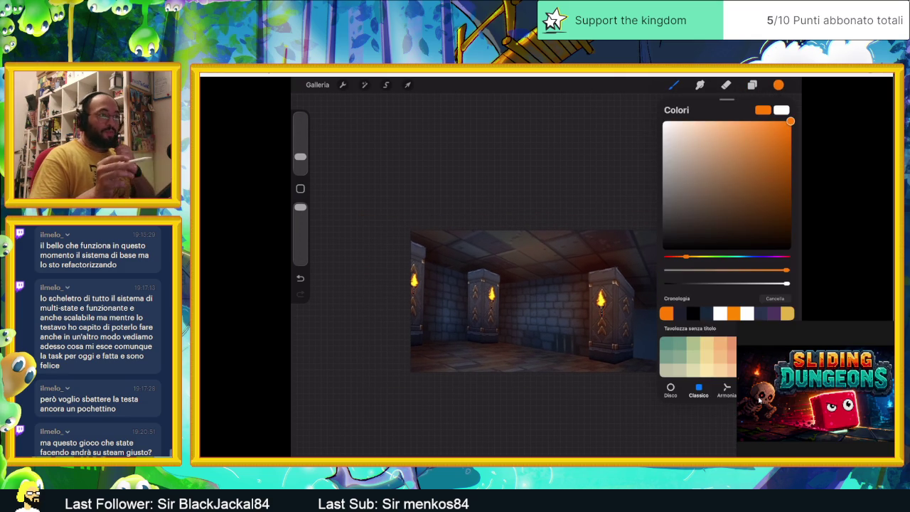
{"action": "left_click_drag", "start_coordinate": [686, 256], "coordinate": [742, 256]}
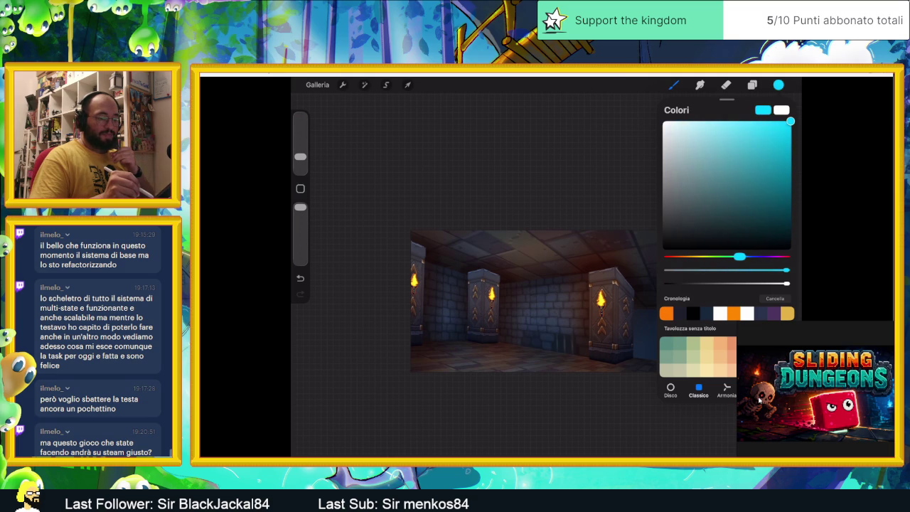
{"action": "left_click", "coordinate": [779, 85]}
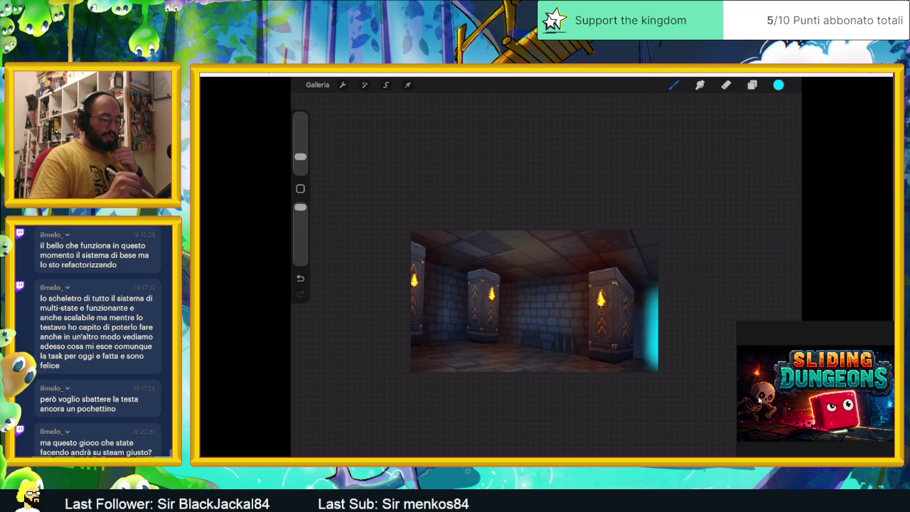
{"action": "left_click", "coordinate": [753, 85]}
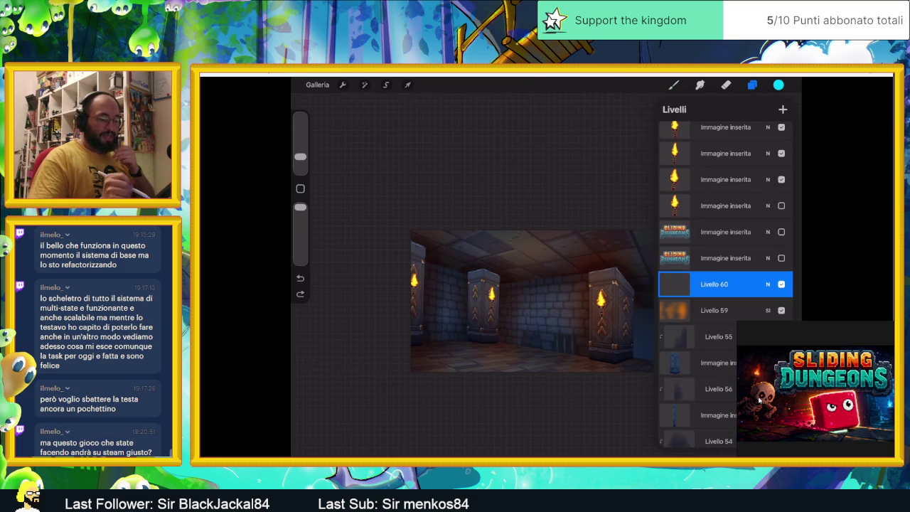
{"action": "left_click", "coordinate": [768, 284]}
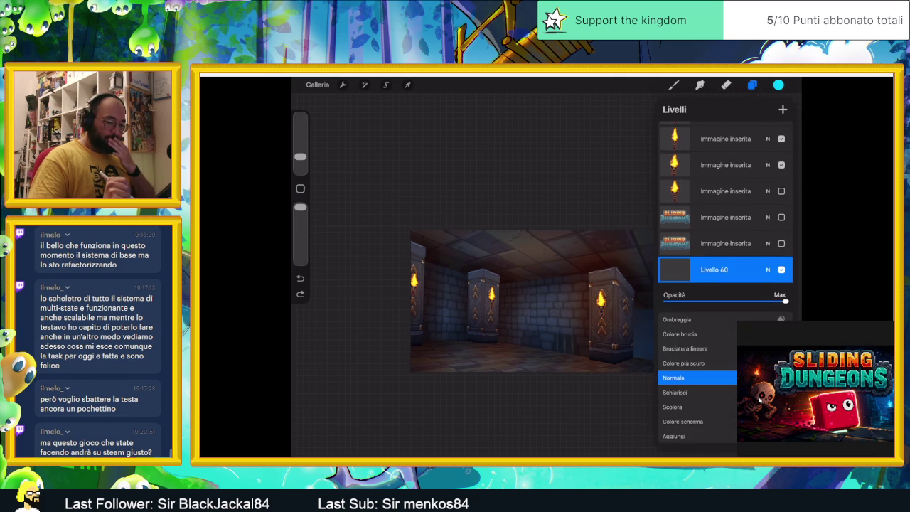
{"action": "left_click", "coordinate": [769, 270]}
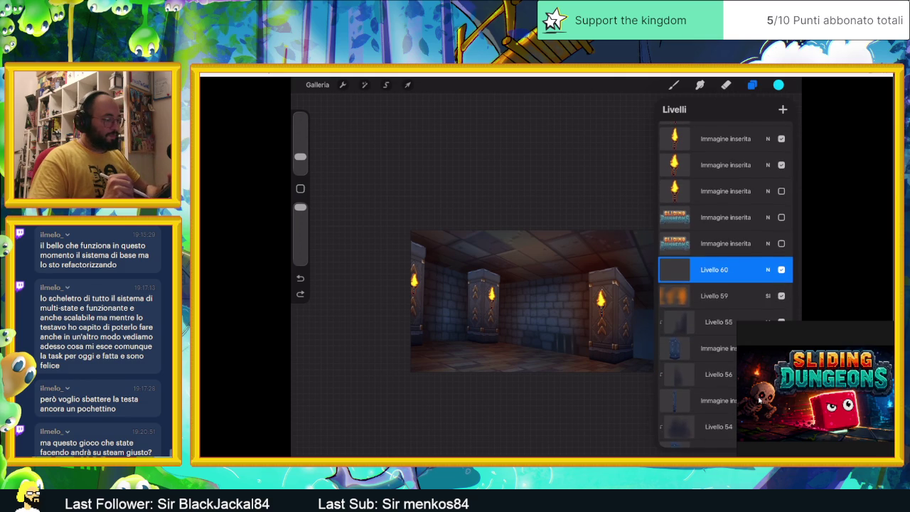
{"action": "left_click", "coordinate": [674, 85]}
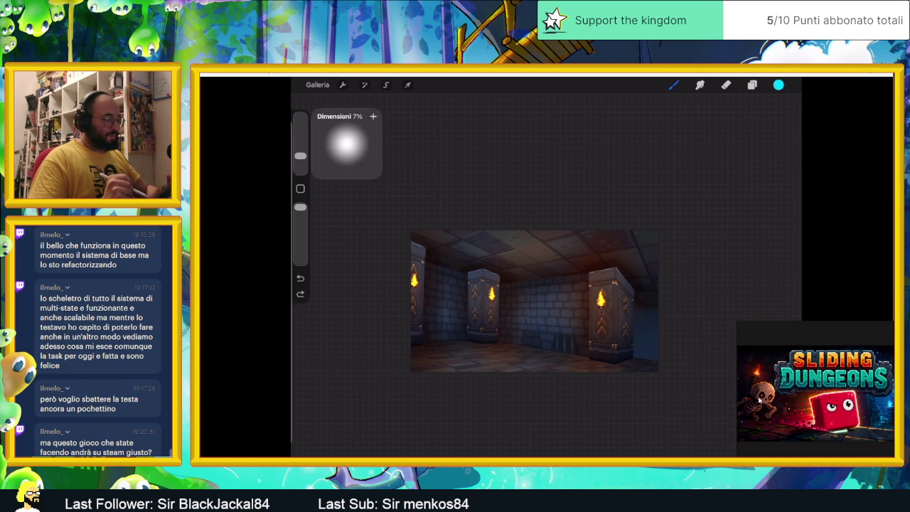
Enlarge the brush slightly and paint two cyan glow strokes along the room's right edge.
{"action": "left_click_drag", "start_coordinate": [300, 155], "coordinate": [300, 152]}
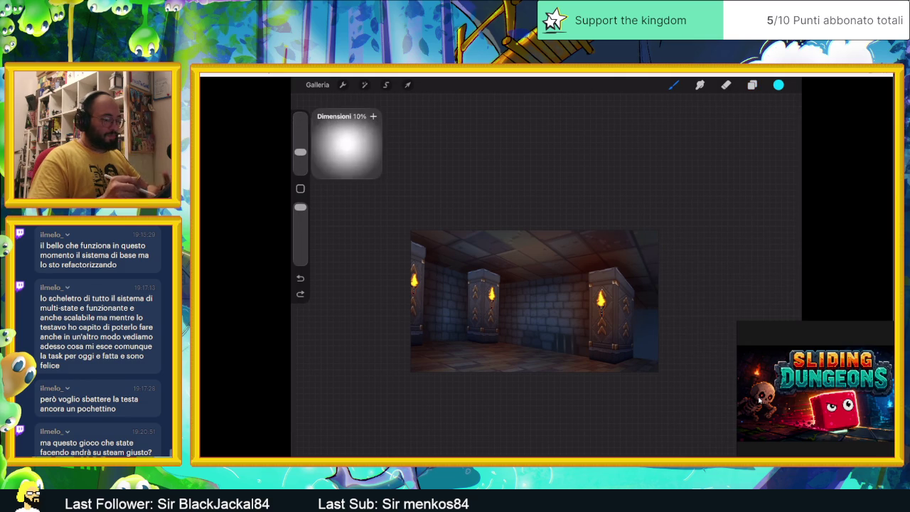
{"action": "left_click_drag", "start_coordinate": [646, 366], "coordinate": [642, 266]}
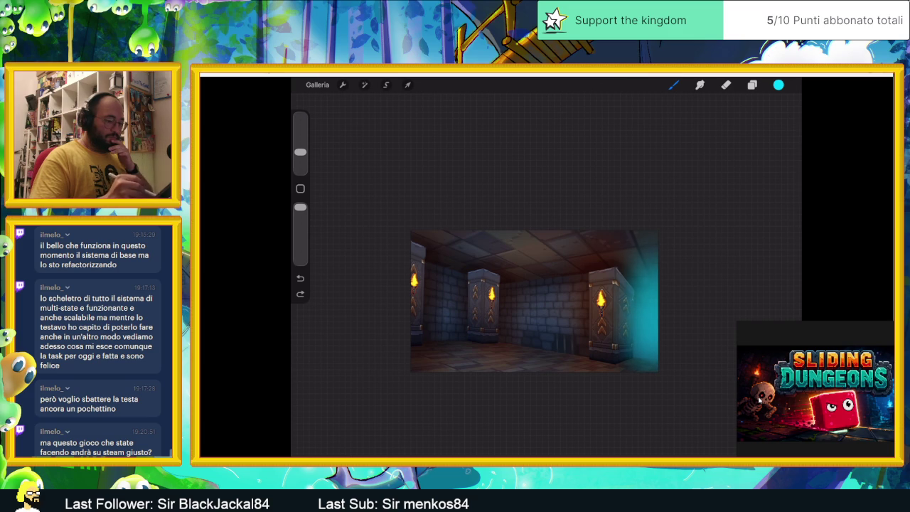
{"action": "left_click_drag", "start_coordinate": [641, 356], "coordinate": [642, 270]}
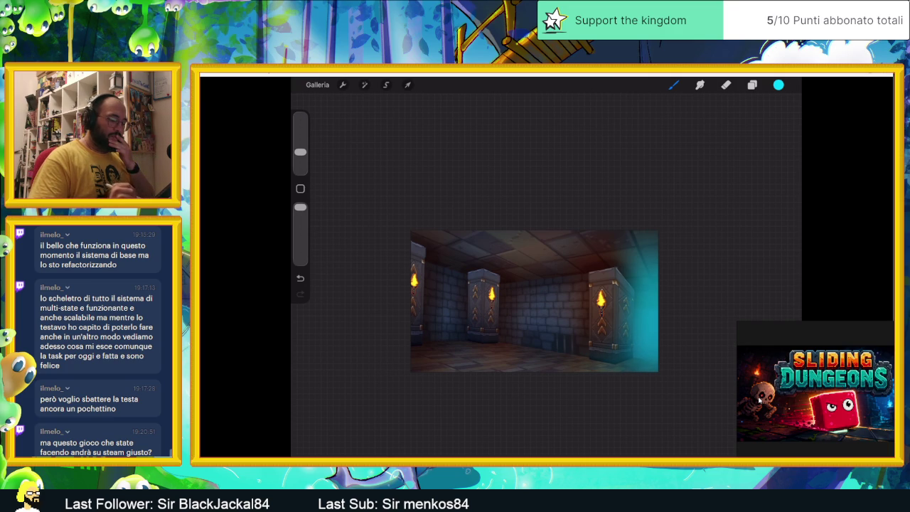
{"action": "left_click", "coordinate": [753, 85]}
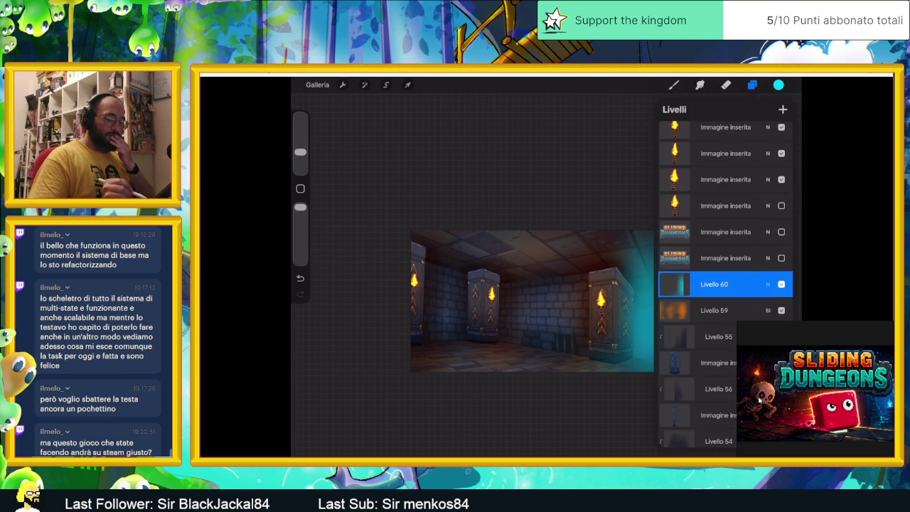
Try Schiarisci, Scolora and Colore schermo blend modes on the Livello 60 glow.
{"action": "left_click", "coordinate": [768, 284]}
{"action": "left_click", "coordinate": [675, 391]}
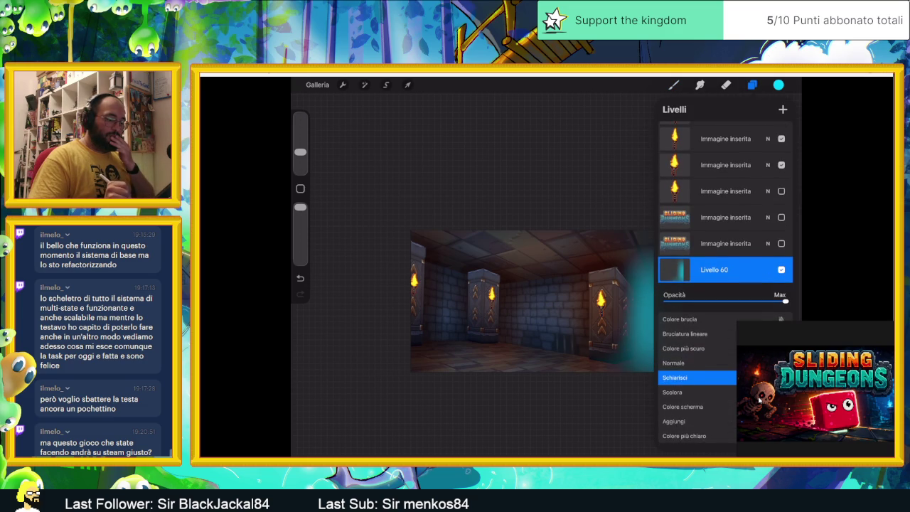
{"action": "left_click", "coordinate": [673, 392]}
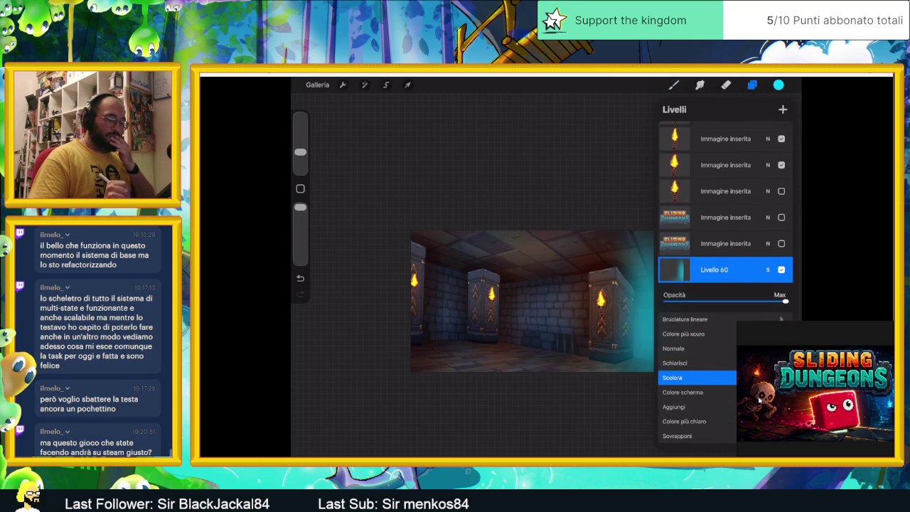
{"action": "left_click", "coordinate": [683, 391]}
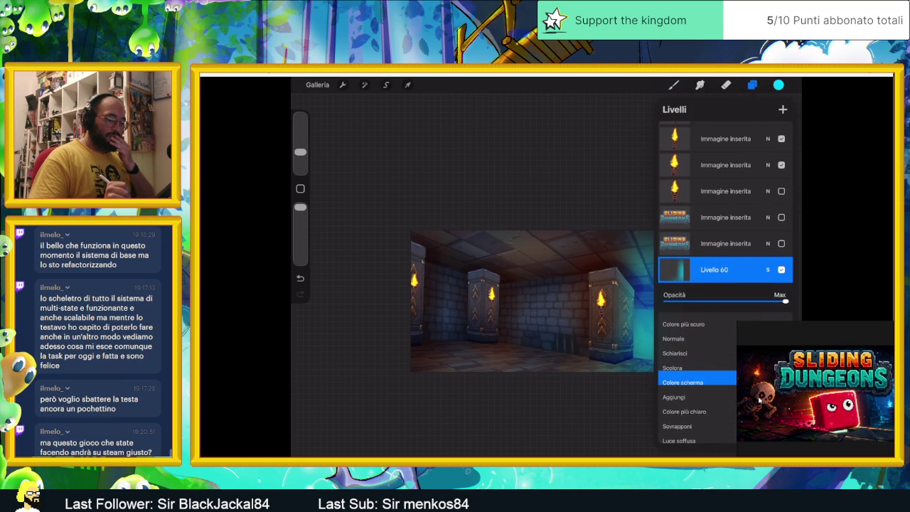
{"action": "scroll", "coordinate": [697, 377], "scroll_direction": "down", "scroll_amount": 1}
{"action": "scroll", "coordinate": [697, 377], "scroll_direction": "up", "scroll_amount": 1}
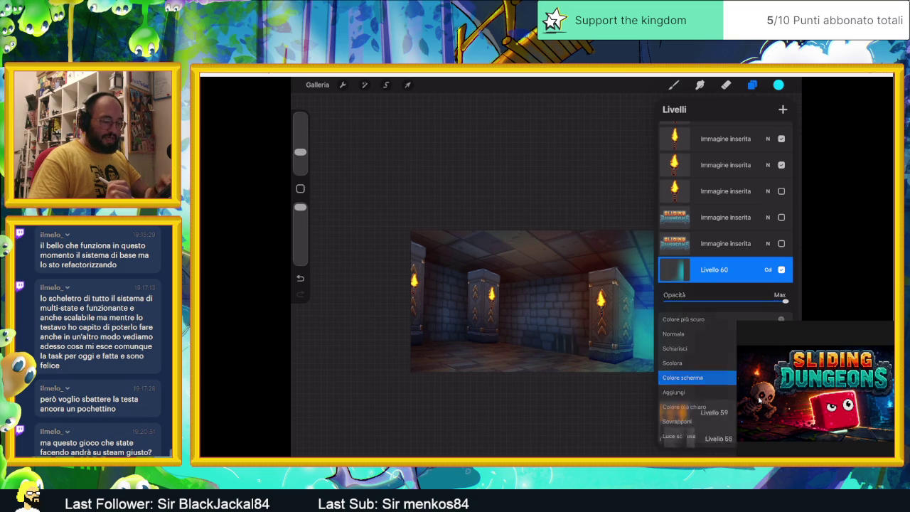
{"action": "scroll", "coordinate": [477, 306], "scroll_direction": "up", "scroll_amount": 2}
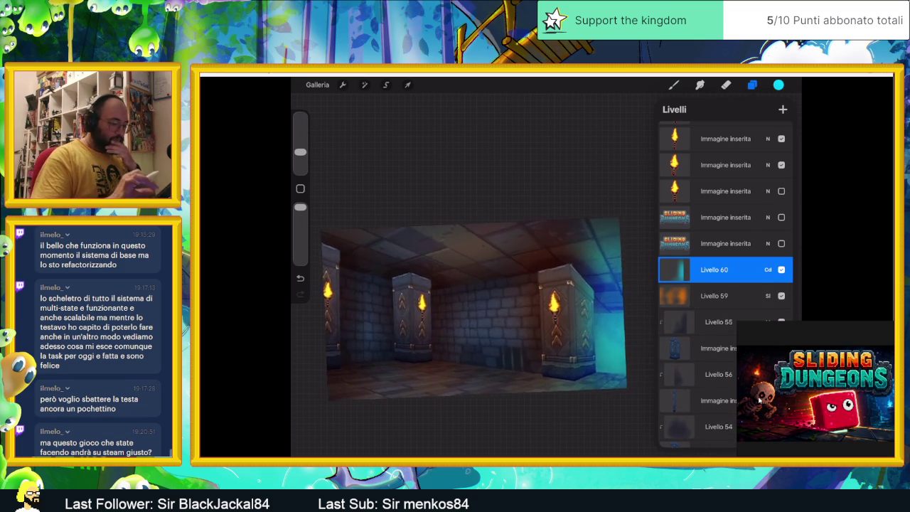
Set Livello 60 to Aggiungi blending and lower its opacity to about 29%.
{"action": "left_click", "coordinate": [769, 269]}
{"action": "mouse_move", "coordinate": [774, 301]}
{"action": "left_mouse_down"}
{"action": "mouse_move", "coordinate": [710, 302]}
{"action": "mouse_move", "coordinate": [778, 301]}
{"action": "mouse_move", "coordinate": [722, 302]}
{"action": "mouse_move", "coordinate": [732, 301]}
{"action": "left_mouse_up"}
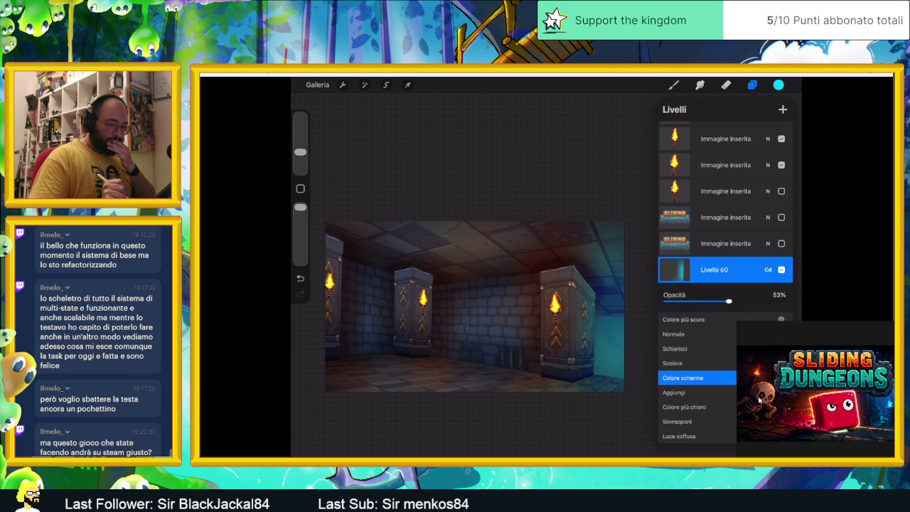
{"action": "left_click", "coordinate": [674, 391]}
{"action": "mouse_move", "coordinate": [730, 302]}
{"action": "left_mouse_down"}
{"action": "mouse_move", "coordinate": [772, 301]}
{"action": "mouse_move", "coordinate": [690, 302]}
{"action": "mouse_move", "coordinate": [701, 301]}
{"action": "left_mouse_up"}
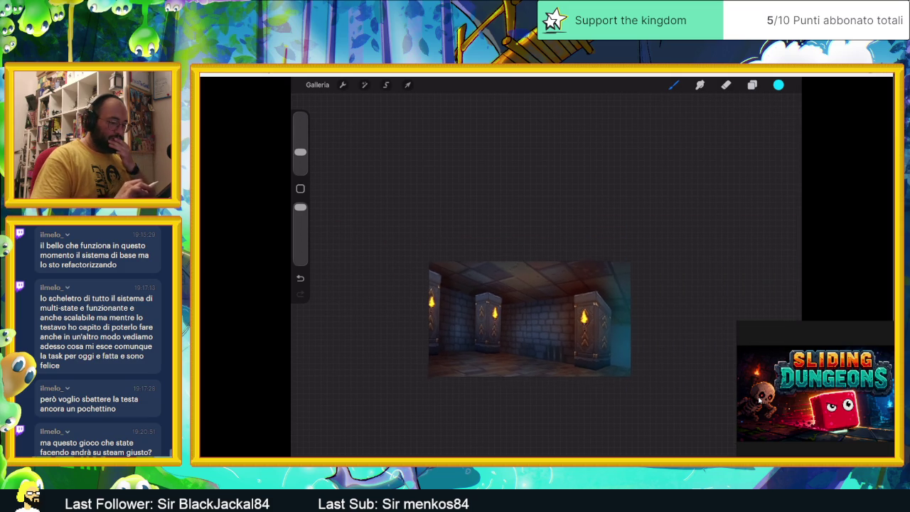
{"action": "left_click", "coordinate": [753, 85]}
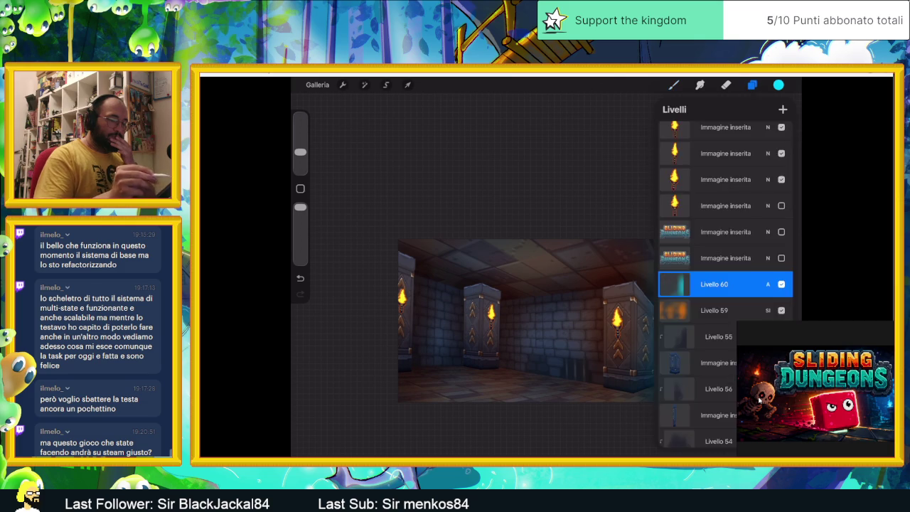
Shift the glow colour from cyan to blue and recolour Livello 60.
{"action": "left_click", "coordinate": [779, 84]}
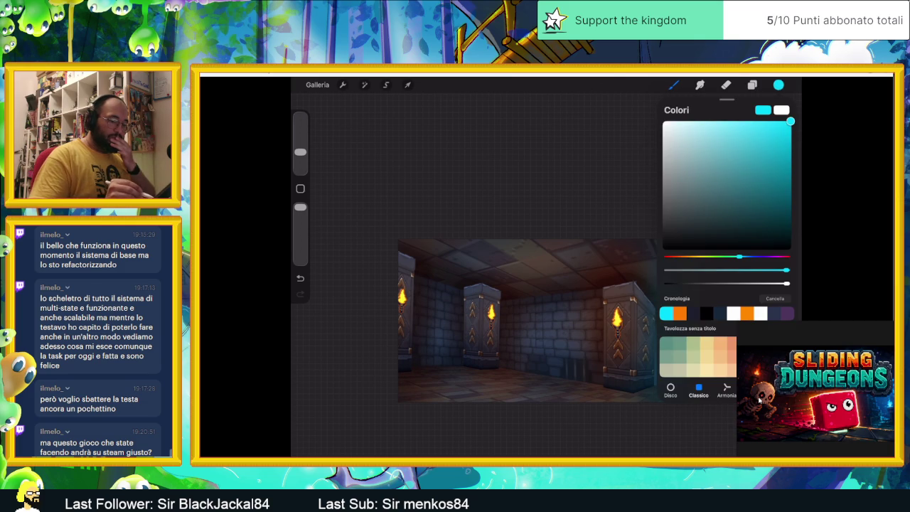
{"action": "left_click_drag", "start_coordinate": [740, 257], "coordinate": [747, 257]}
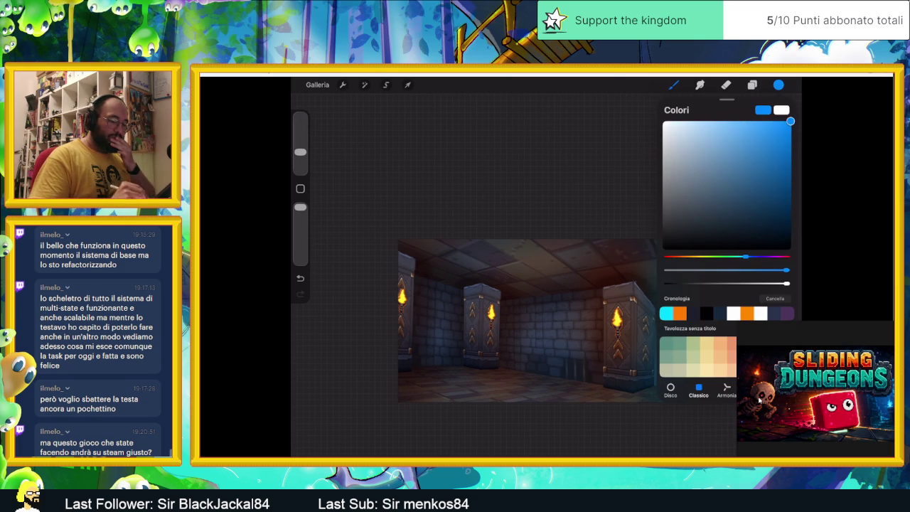
{"action": "left_click", "coordinate": [779, 84]}
{"action": "scroll", "coordinate": [541, 320], "scroll_direction": "up", "scroll_amount": 3}
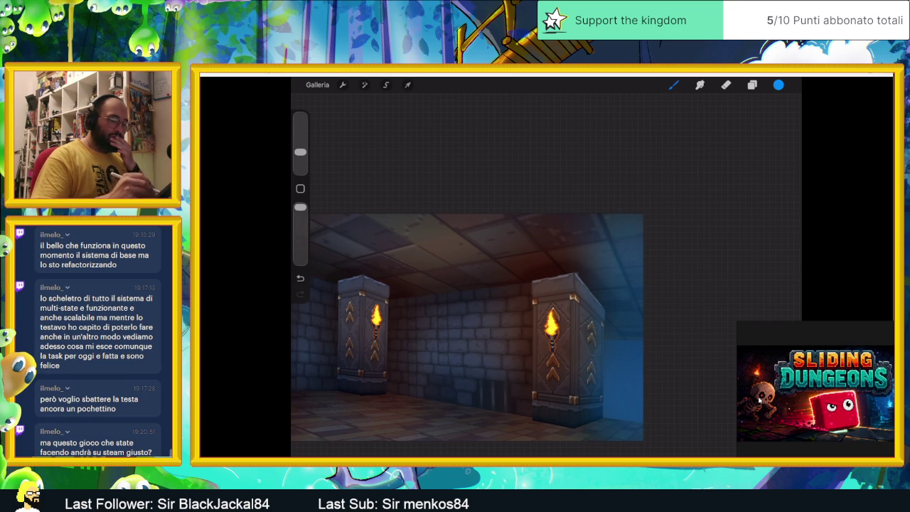
Try Scolora and Sovrapponi blend modes on Livello 60 and raise opacity to 74%.
{"action": "left_click", "coordinate": [753, 85]}
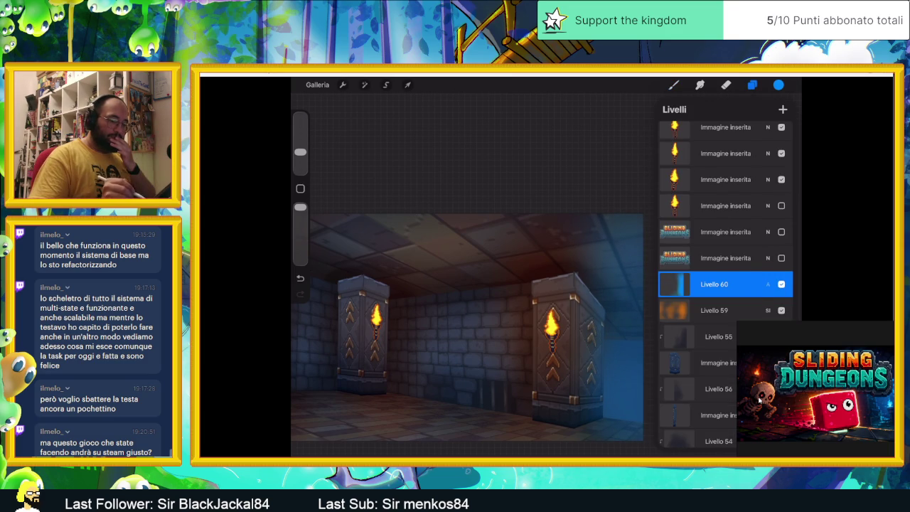
{"action": "left_click", "coordinate": [768, 269]}
{"action": "left_click", "coordinate": [673, 348]}
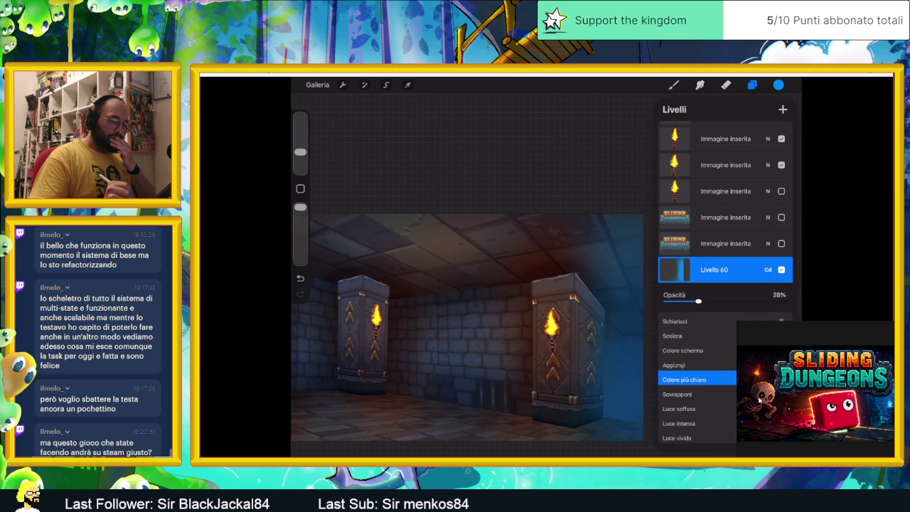
{"action": "left_click", "coordinate": [677, 379]}
{"action": "scroll", "coordinate": [697, 379], "scroll_direction": "down", "scroll_amount": 2}
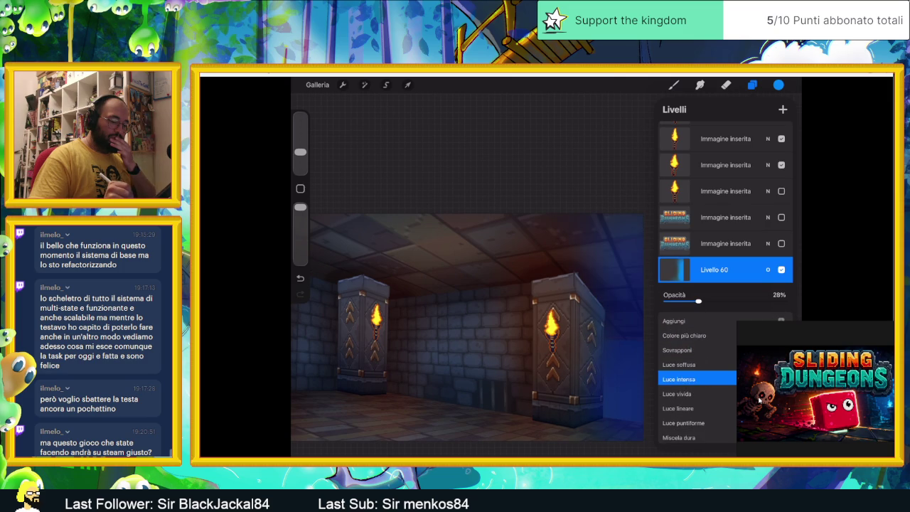
{"action": "scroll", "coordinate": [697, 381], "scroll_direction": "down", "scroll_amount": 1}
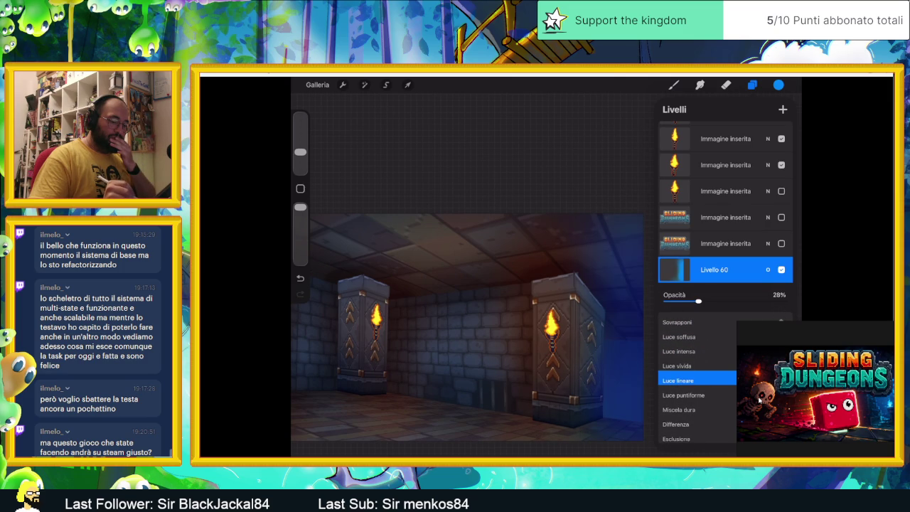
{"action": "mouse_move", "coordinate": [699, 302]}
{"action": "left_mouse_down"}
{"action": "mouse_move", "coordinate": [768, 301]}
{"action": "mouse_move", "coordinate": [695, 302]}
{"action": "left_mouse_up"}
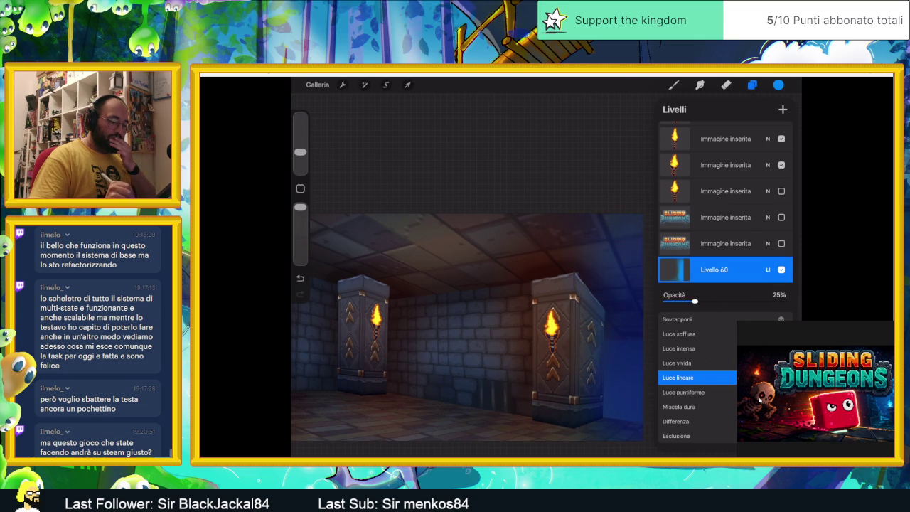
Cycle through Miscela dura and Luce lineare, settling on Colore schermo at 13% opacity.
{"action": "scroll", "coordinate": [697, 377], "scroll_direction": "down", "scroll_amount": 1}
{"action": "left_click", "coordinate": [679, 384]}
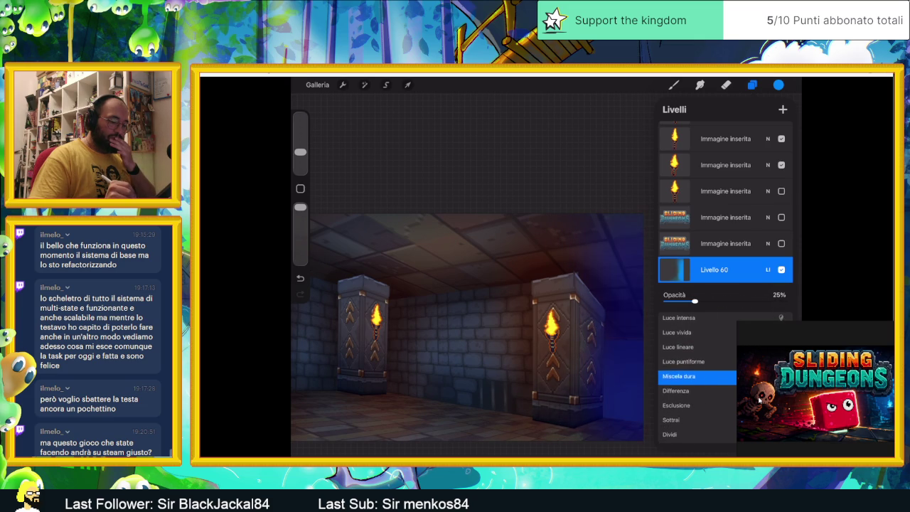
{"action": "scroll", "coordinate": [697, 377], "scroll_direction": "up", "scroll_amount": 1}
{"action": "left_click", "coordinate": [680, 379]}
{"action": "scroll", "coordinate": [697, 377], "scroll_direction": "down", "scroll_amount": 1}
{"action": "left_click", "coordinate": [679, 378]}
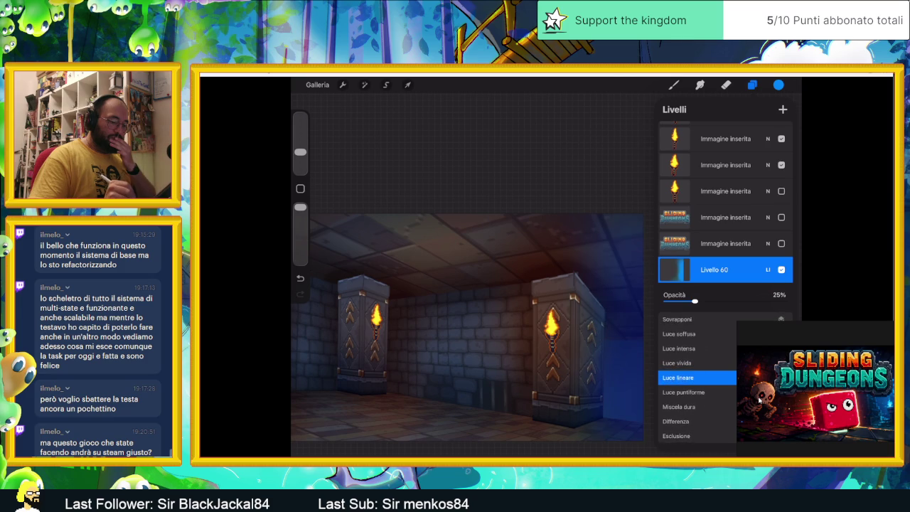
{"action": "scroll", "coordinate": [697, 377], "scroll_direction": "up", "scroll_amount": 1}
{"action": "scroll", "coordinate": [697, 377], "scroll_direction": "up", "scroll_amount": 2}
{"action": "scroll", "coordinate": [697, 377], "scroll_direction": "up", "scroll_amount": 2}
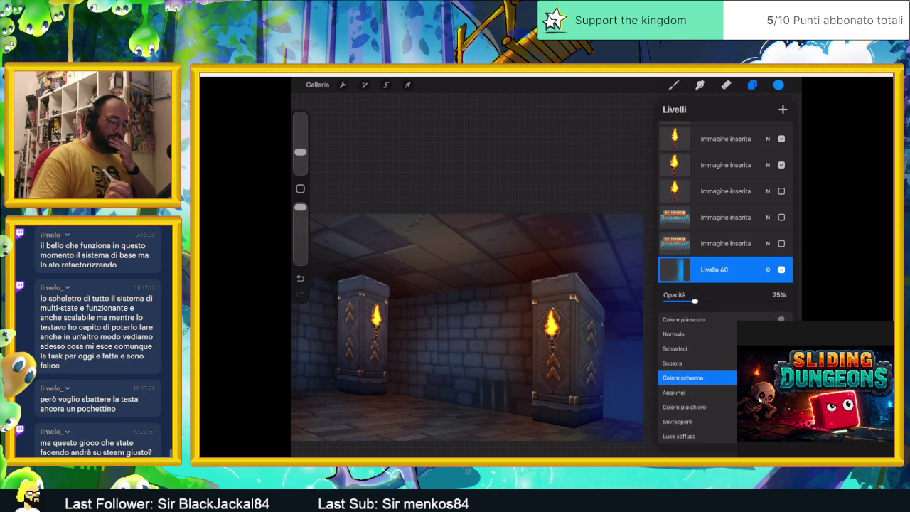
{"action": "scroll", "coordinate": [697, 377], "scroll_direction": "up", "scroll_amount": 1}
{"action": "scroll", "coordinate": [697, 377], "scroll_direction": "up", "scroll_amount": 2}
{"action": "scroll", "coordinate": [697, 377], "scroll_direction": "up", "scroll_amount": 2}
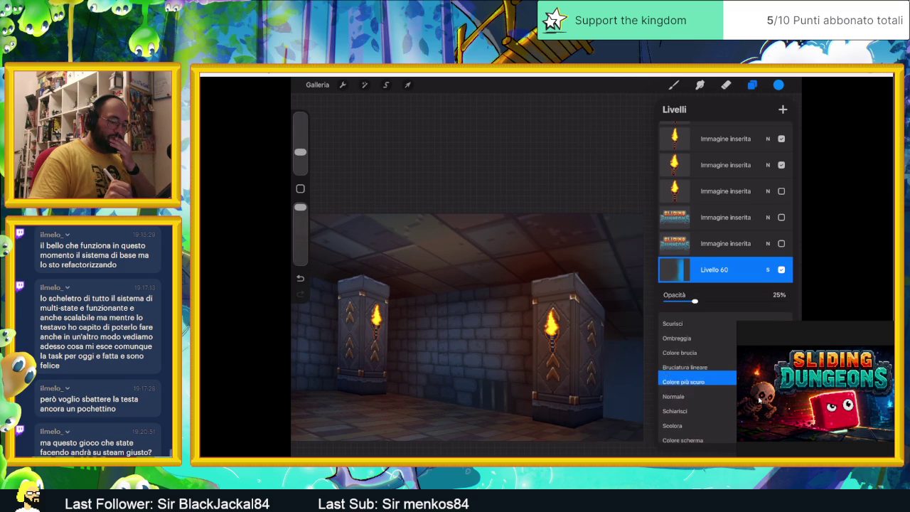
{"action": "scroll", "coordinate": [697, 377], "scroll_direction": "down", "scroll_amount": 1}
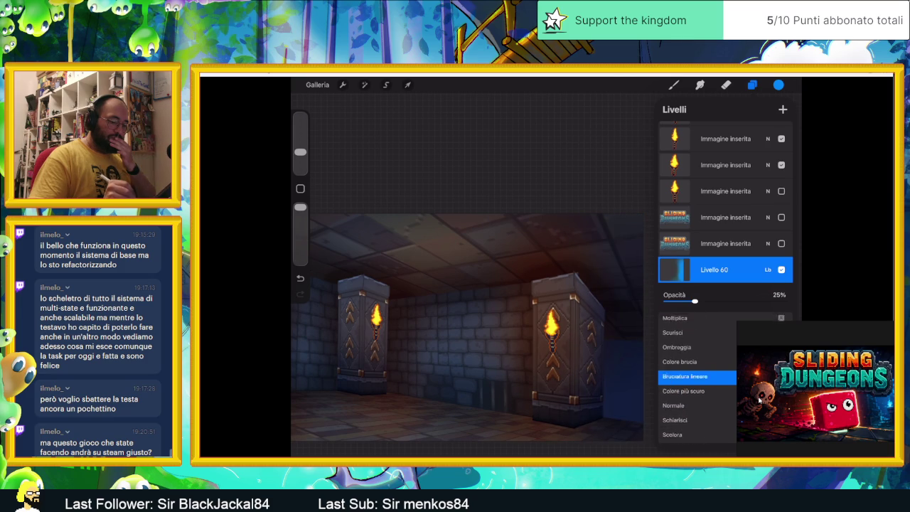
{"action": "scroll", "coordinate": [697, 377], "scroll_direction": "down", "scroll_amount": 1}
{"action": "scroll", "coordinate": [698, 377], "scroll_direction": "down", "scroll_amount": 1}
{"action": "scroll", "coordinate": [697, 377], "scroll_direction": "down", "scroll_amount": 1}
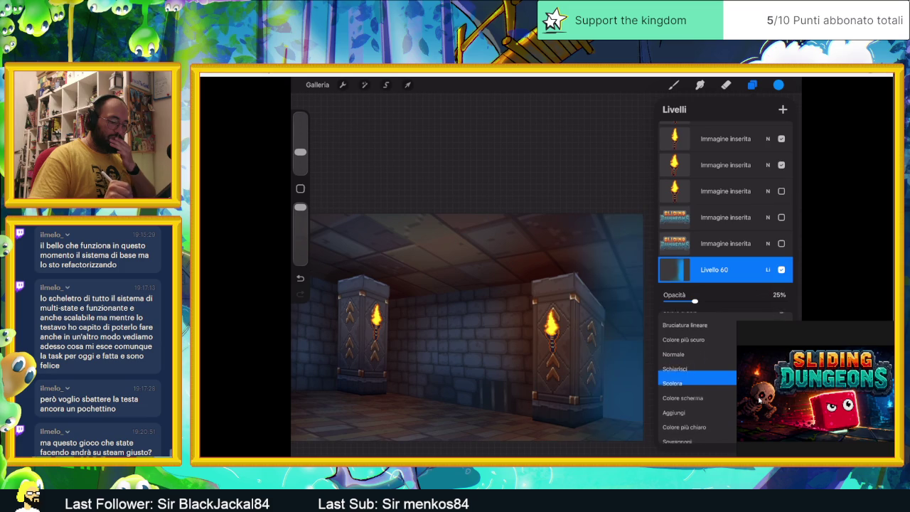
{"action": "scroll", "coordinate": [759, 401], "scroll_direction": "down", "scroll_amount": 1}
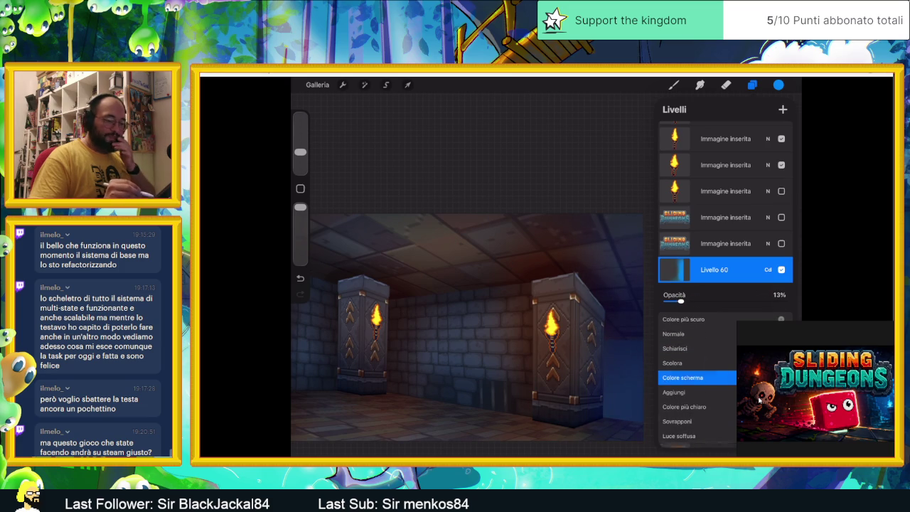
Close the blend settings and dismiss Livello 60's layer options.
{"action": "left_click", "coordinate": [769, 269]}
{"action": "left_click", "coordinate": [714, 270]}
{"action": "left_click", "coordinate": [469, 178]}
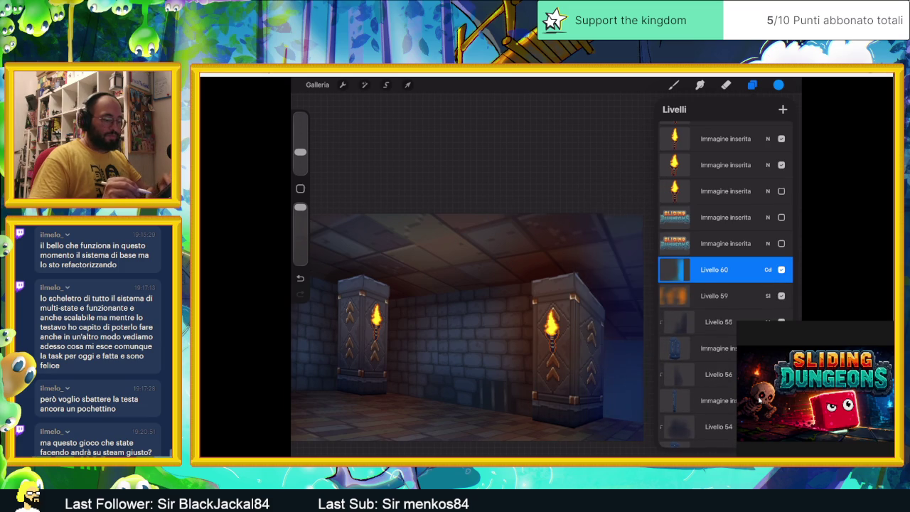
Zoom out to the whole dungeon, undo the last change, and bring back the layer list.
{"action": "left_click_drag", "start_coordinate": [467, 327], "coordinate": [481, 318]}
{"action": "left_click", "coordinate": [674, 84]}
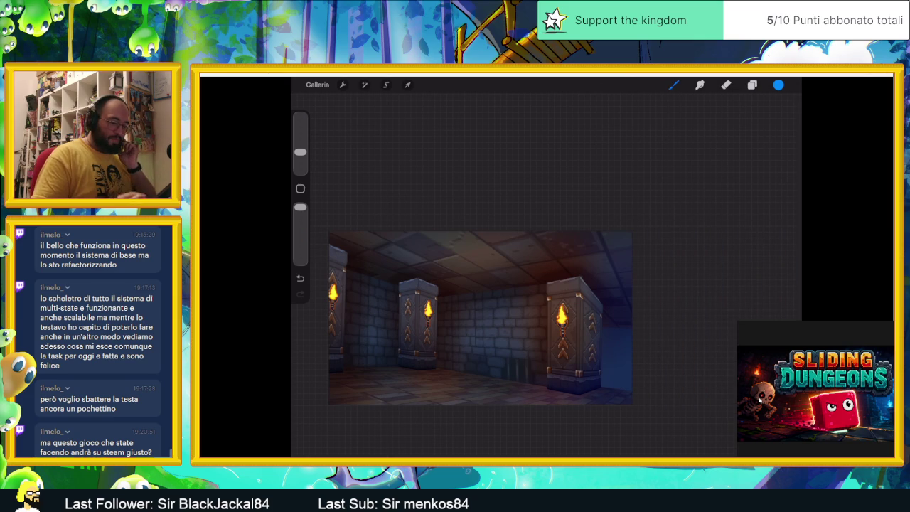
{"action": "key", "text": "ctrl+z"}
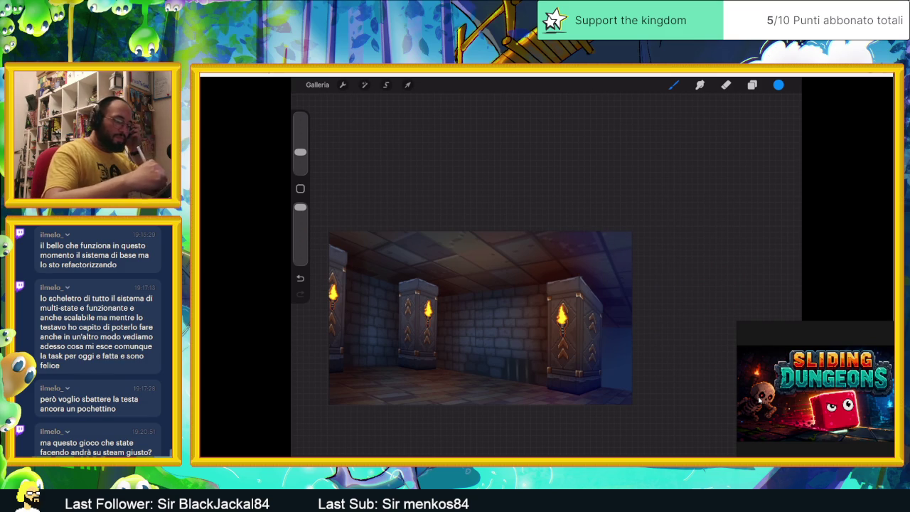
{"action": "scroll", "coordinate": [481, 318], "scroll_direction": "up", "scroll_amount": 3}
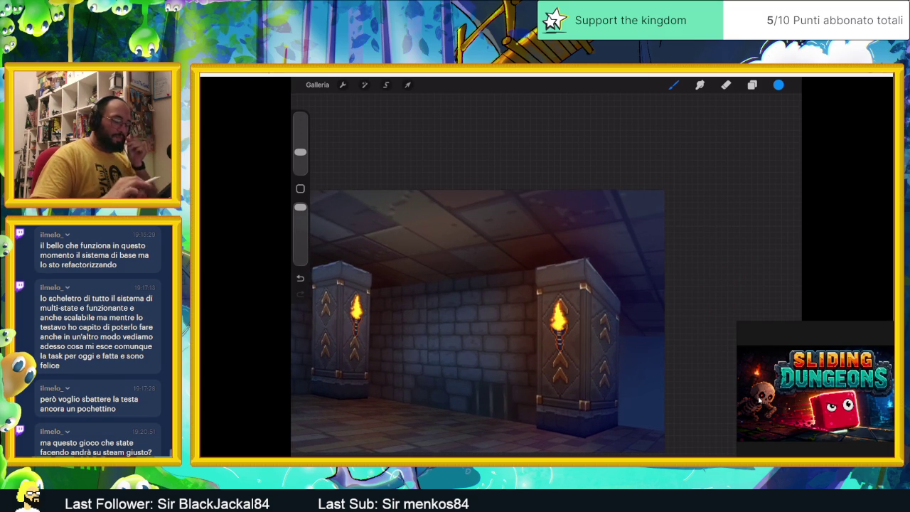
{"action": "scroll", "coordinate": [480, 320], "scroll_direction": "down", "scroll_amount": 2}
{"action": "left_click", "coordinate": [752, 84]}
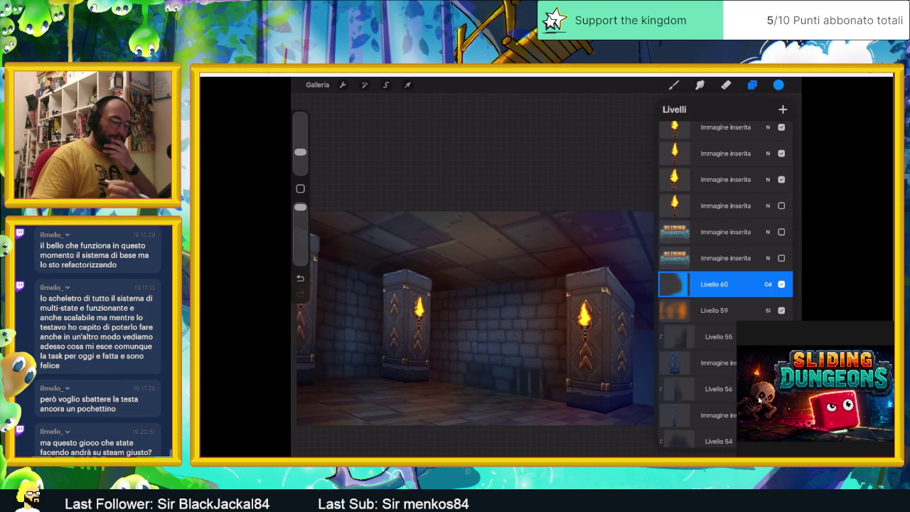
Add a new layer, Livello 61, and pick a light blue paint colour.
{"action": "left_click", "coordinate": [783, 109]}
{"action": "left_click", "coordinate": [714, 284]}
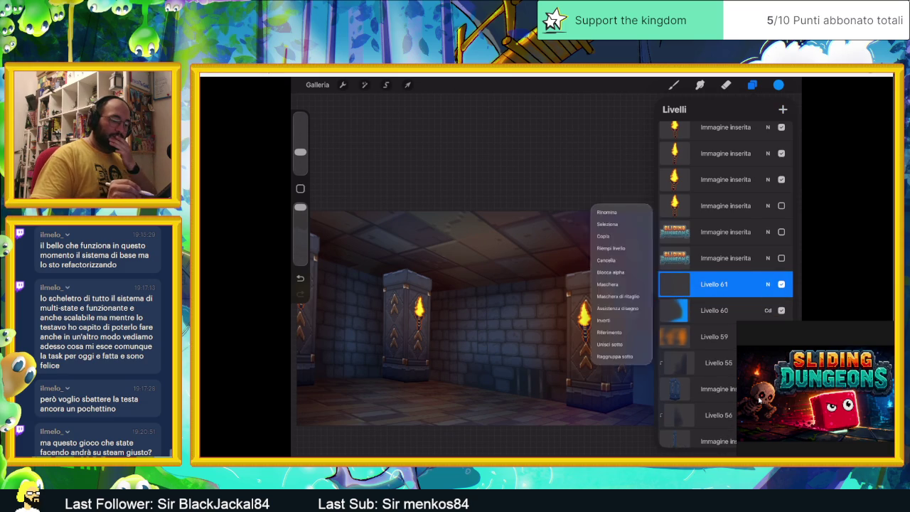
{"action": "left_click", "coordinate": [714, 284]}
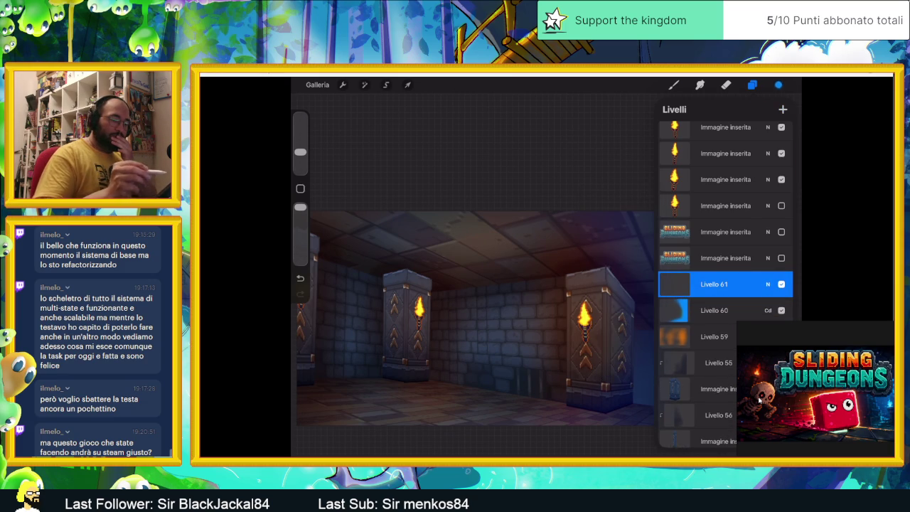
{"action": "left_click", "coordinate": [779, 84]}
{"action": "left_click", "coordinate": [717, 121]}
{"action": "left_click", "coordinate": [740, 122]}
{"action": "left_click", "coordinate": [779, 85]}
Paint a blue glow around the right pillar and its base.
{"action": "mouse_move", "coordinate": [644, 227]}
{"action": "left_mouse_down"}
{"action": "mouse_move", "coordinate": [640, 377]}
{"action": "mouse_move", "coordinate": [662, 423]}
{"action": "left_mouse_up"}
{"action": "left_click_drag", "start_coordinate": [633, 391], "coordinate": [665, 423]}
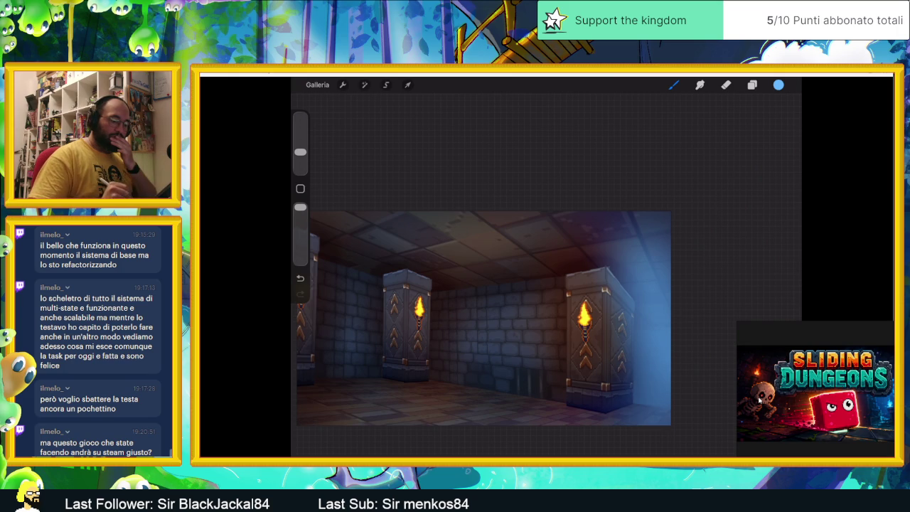
{"action": "left_click_drag", "start_coordinate": [640, 387], "coordinate": [665, 423]}
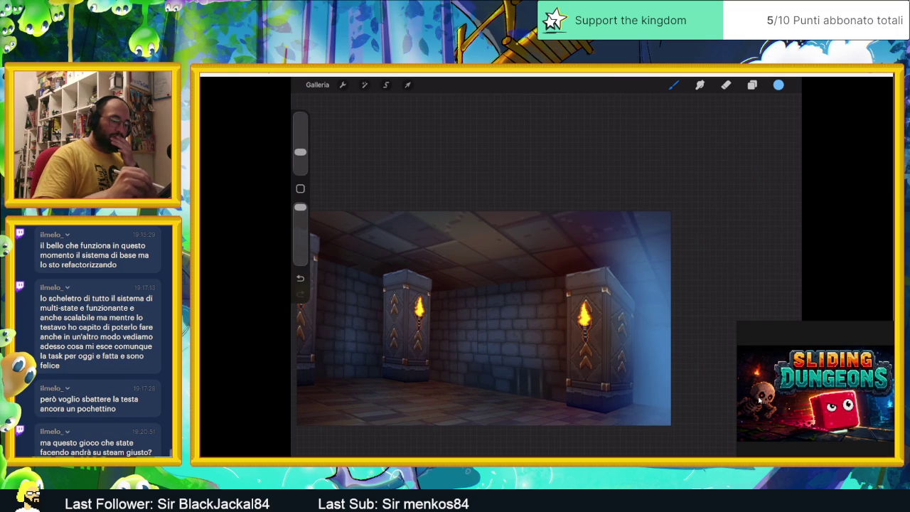
Blend Livello 61 with Luce intensa at 49% opacity after trying several modes.
{"action": "left_click", "coordinate": [752, 84]}
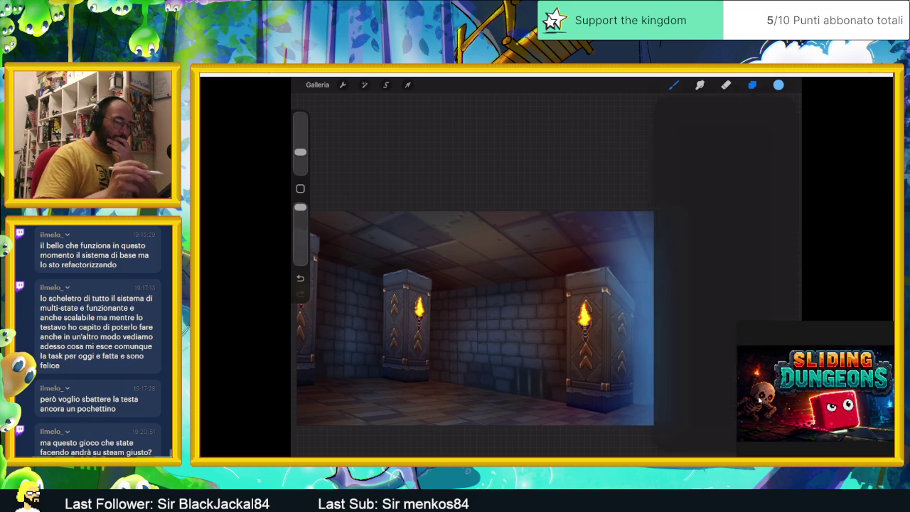
{"action": "left_click", "coordinate": [768, 282]}
{"action": "left_click", "coordinate": [679, 391]}
{"action": "left_click", "coordinate": [683, 408]}
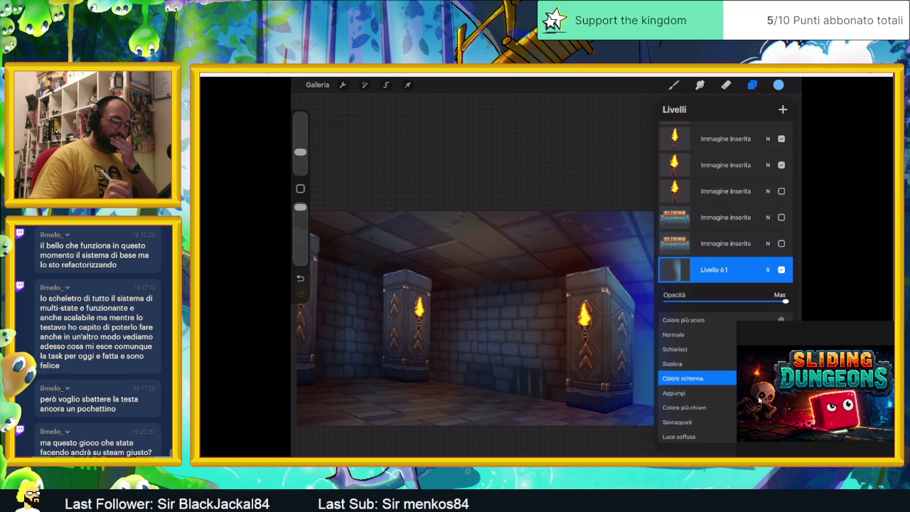
{"action": "left_click", "coordinate": [675, 394]}
{"action": "left_click", "coordinate": [680, 393]}
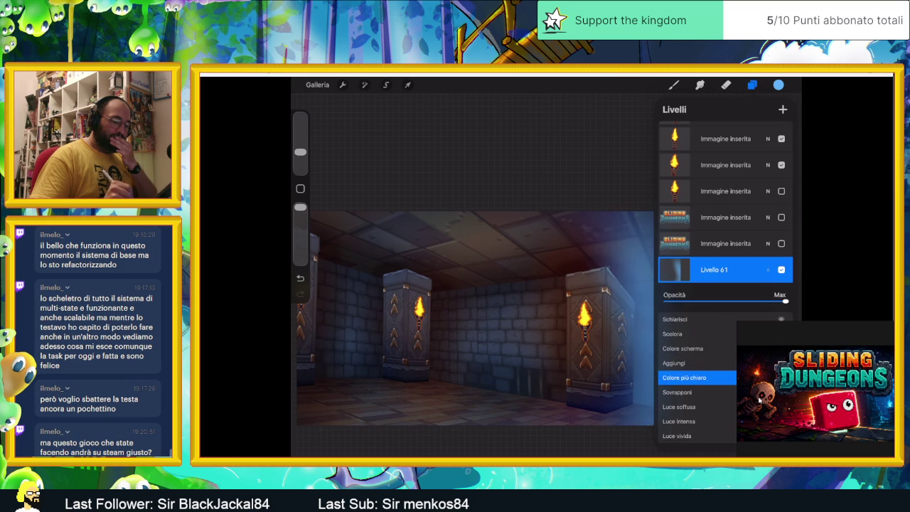
{"action": "left_click", "coordinate": [677, 391]}
{"action": "left_click", "coordinate": [679, 390]}
{"action": "left_click", "coordinate": [679, 385]}
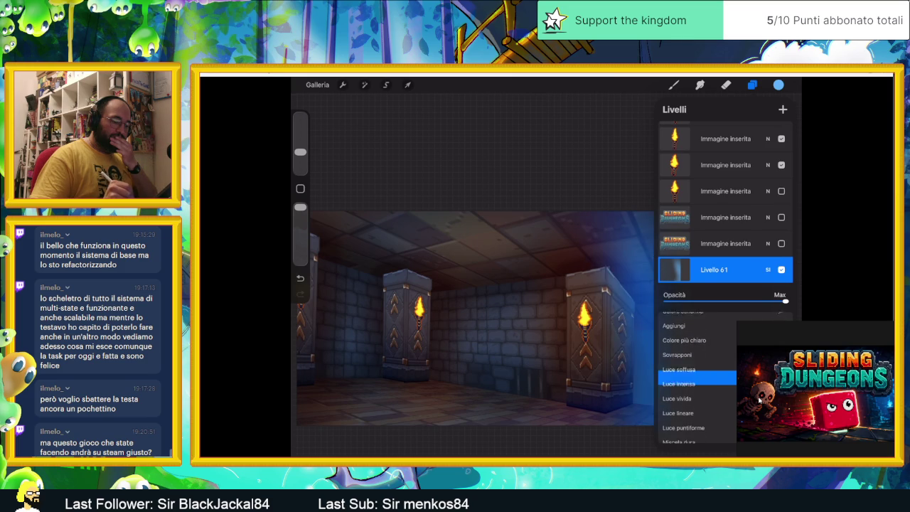
{"action": "left_click_drag", "start_coordinate": [786, 302], "coordinate": [714, 301]}
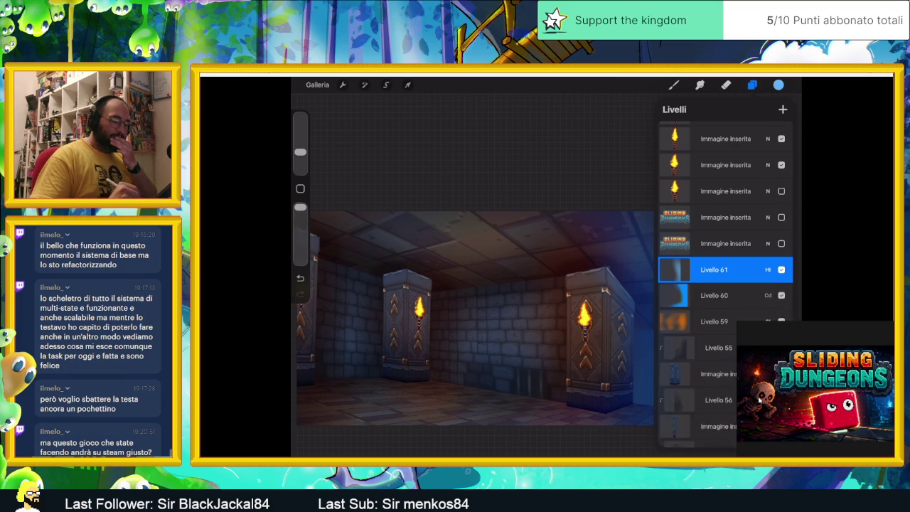
{"action": "left_click", "coordinate": [752, 85]}
Select Livello 59 and add a new layer, Livello 62, above it.
{"action": "scroll", "coordinate": [476, 318], "scroll_direction": "down", "scroll_amount": 3}
{"action": "scroll", "coordinate": [582, 329], "scroll_direction": "up", "scroll_amount": 2}
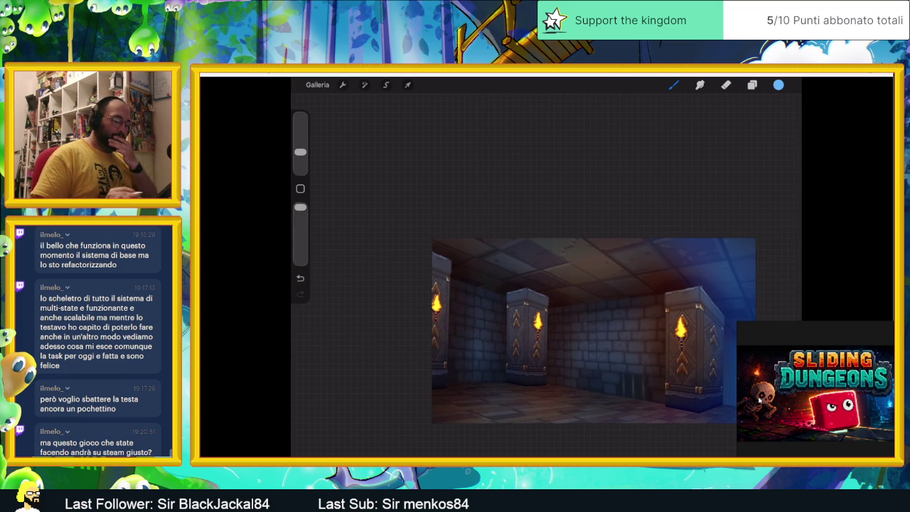
{"action": "scroll", "coordinate": [604, 316], "scroll_direction": "up", "scroll_amount": 1}
{"action": "scroll", "coordinate": [604, 317], "scroll_direction": "up", "scroll_amount": 1}
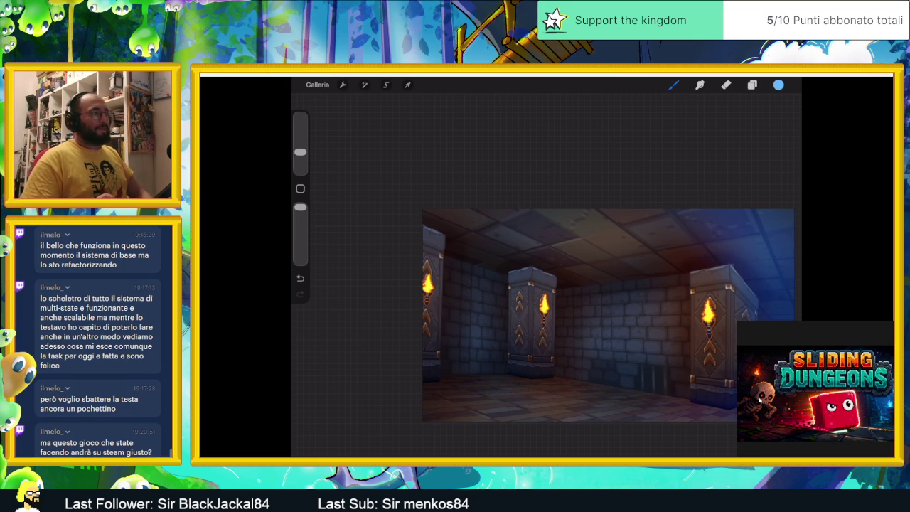
{"action": "scroll", "coordinate": [583, 288], "scroll_direction": "up", "scroll_amount": 1}
{"action": "scroll", "coordinate": [583, 288], "scroll_direction": "up", "scroll_amount": 2}
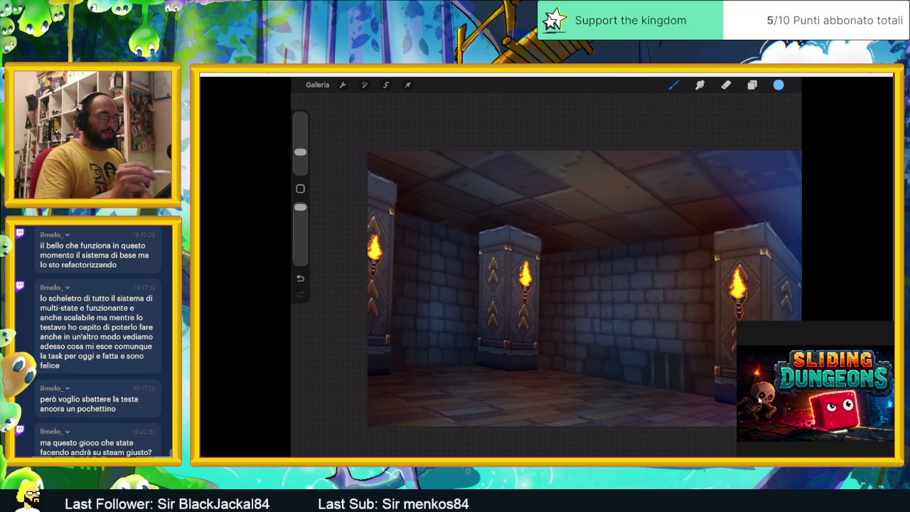
{"action": "left_click", "coordinate": [752, 85]}
{"action": "left_click", "coordinate": [704, 337]}
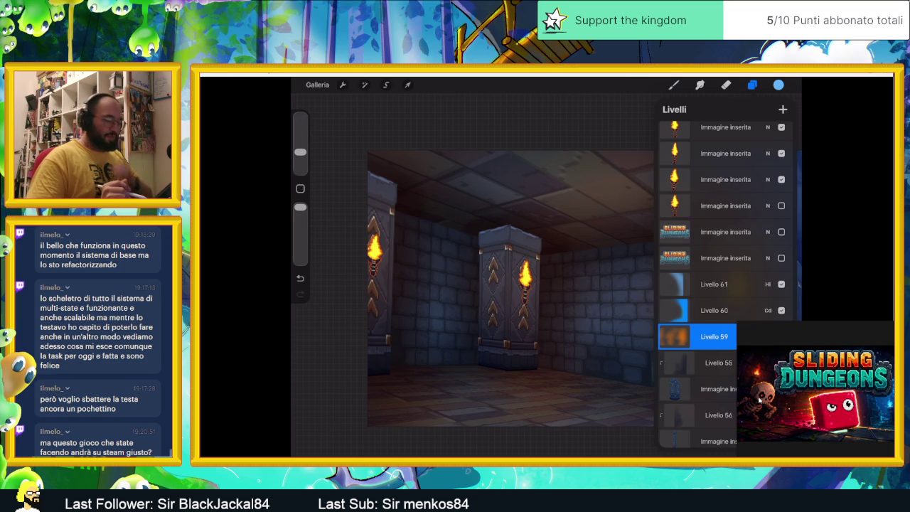
{"action": "left_click", "coordinate": [783, 109]}
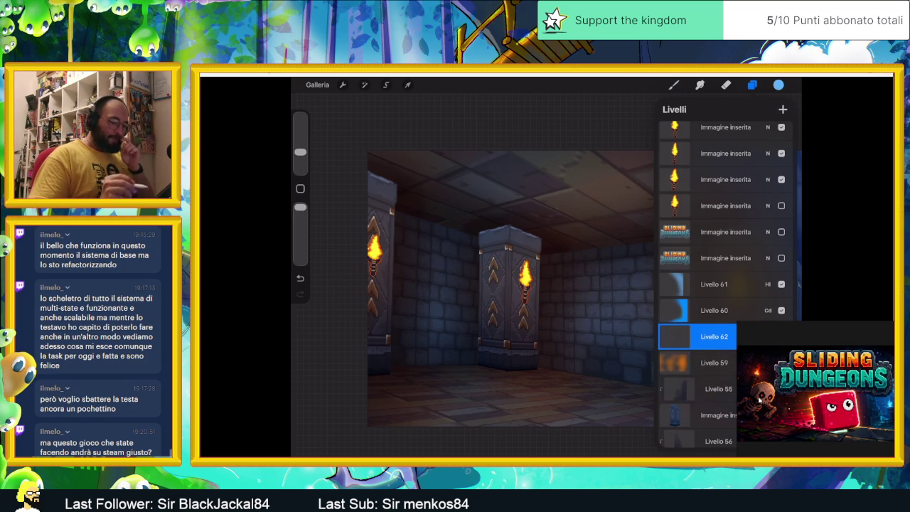
Switch the paint colour to yellow and make the brush slightly smaller.
{"action": "left_click", "coordinate": [779, 85]}
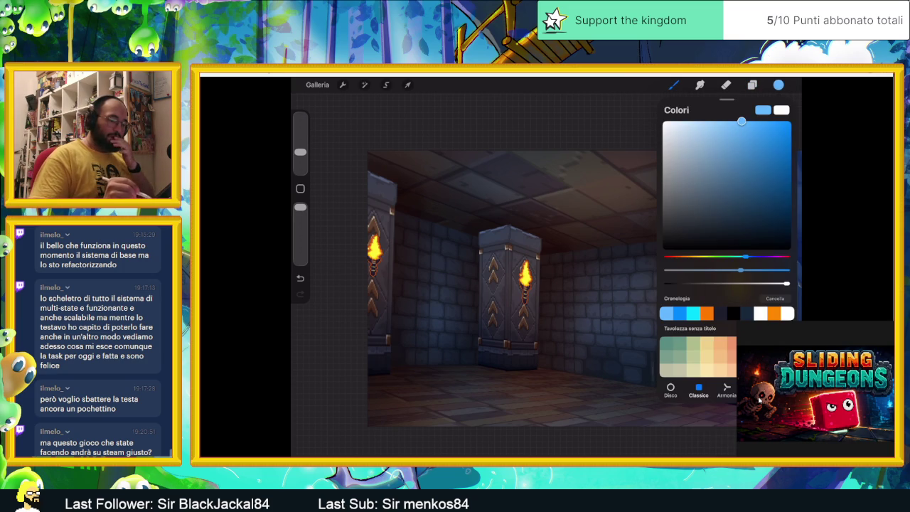
{"action": "left_click_drag", "start_coordinate": [745, 257], "coordinate": [697, 257]}
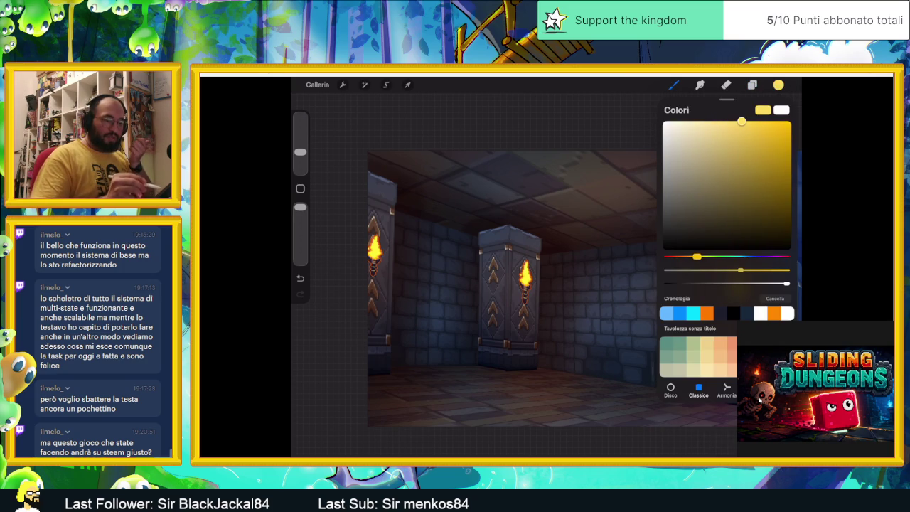
{"action": "left_click", "coordinate": [700, 84]}
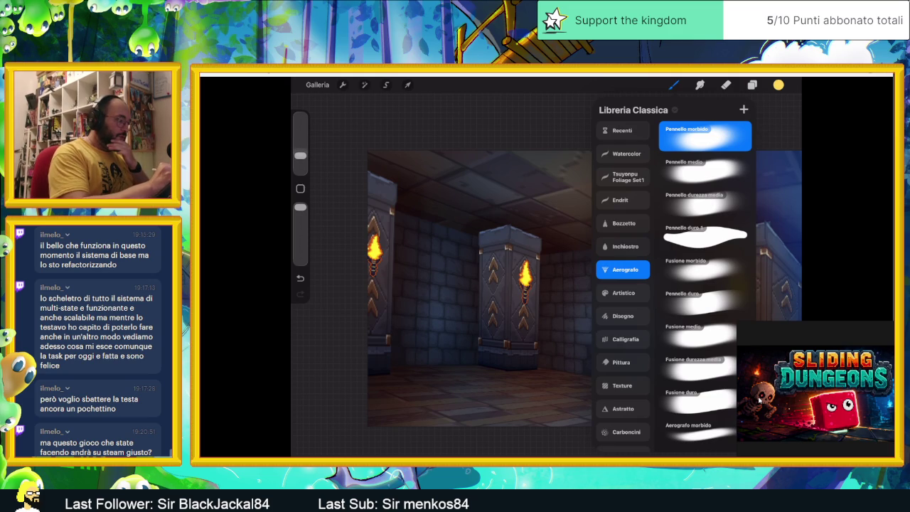
{"action": "left_click_drag", "start_coordinate": [300, 152], "coordinate": [301, 159]}
{"action": "scroll", "coordinate": [574, 289], "scroll_direction": "up", "scroll_amount": 2}
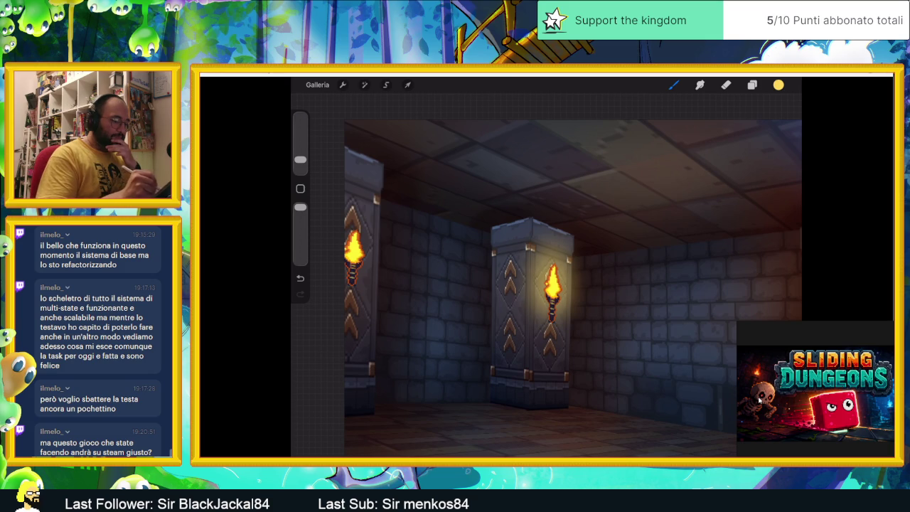
{"action": "scroll", "coordinate": [541, 290], "scroll_direction": "down", "scroll_amount": 2}
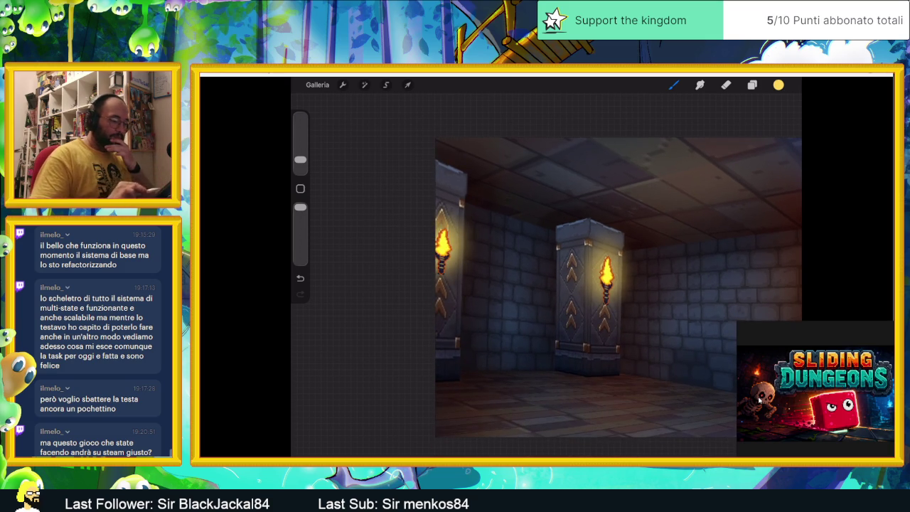
{"action": "scroll", "coordinate": [569, 295], "scroll_direction": "down", "scroll_amount": 2}
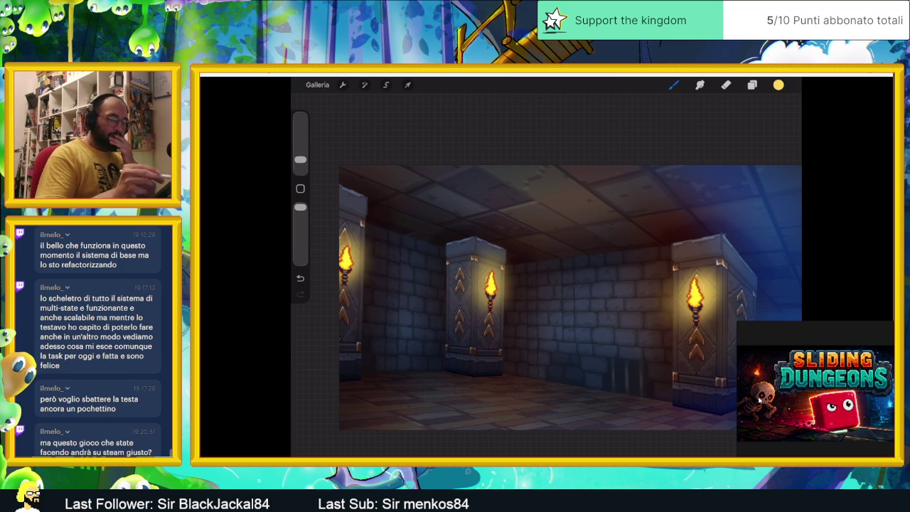
Set Livello 62's blend mode to Aggiungi.
{"action": "left_click", "coordinate": [753, 85]}
{"action": "left_click", "coordinate": [768, 269]}
{"action": "scroll", "coordinate": [697, 377], "scroll_direction": "down", "scroll_amount": 2}
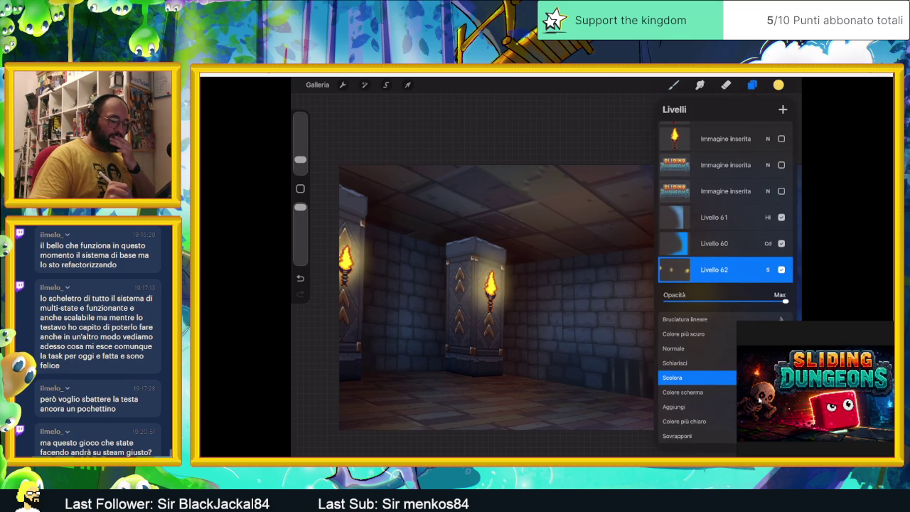
{"action": "scroll", "coordinate": [697, 377], "scroll_direction": "down", "scroll_amount": 1}
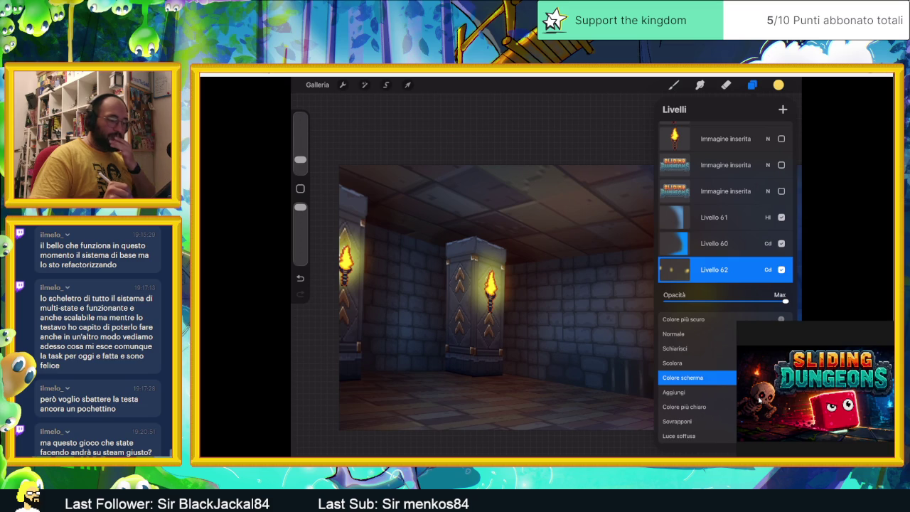
{"action": "scroll", "coordinate": [697, 377], "scroll_direction": "down", "scroll_amount": 1}
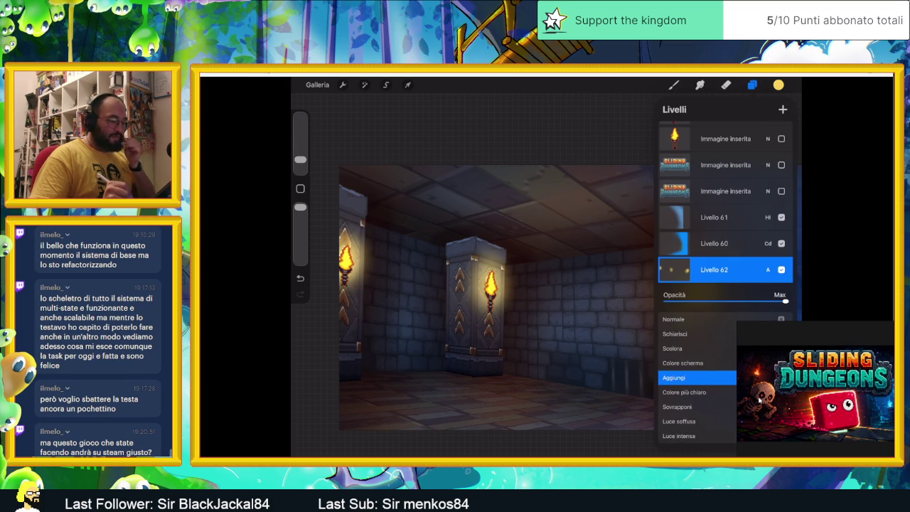
{"action": "left_click", "coordinate": [769, 270]}
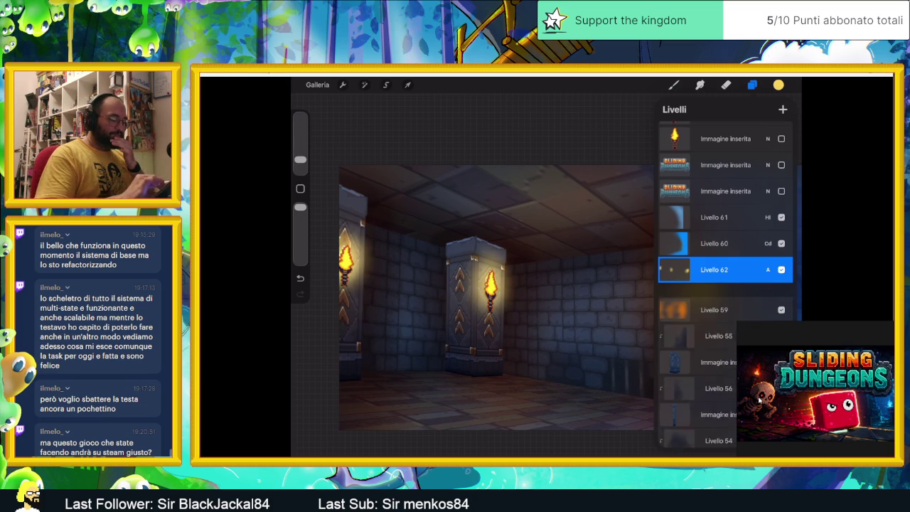
{"action": "scroll", "coordinate": [498, 299], "scroll_direction": "down", "scroll_amount": 2}
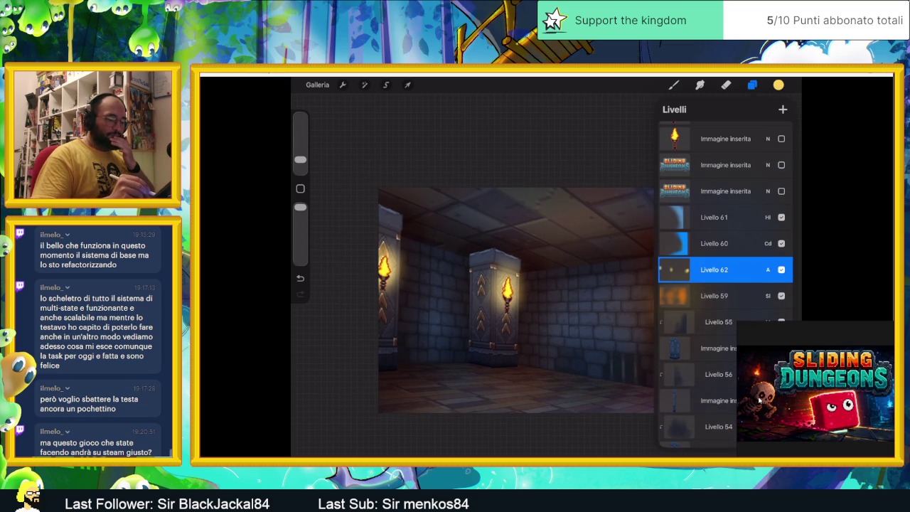
{"action": "scroll", "coordinate": [725, 285], "scroll_direction": "up", "scroll_amount": 1}
{"action": "scroll", "coordinate": [726, 285], "scroll_direction": "up", "scroll_amount": 1}
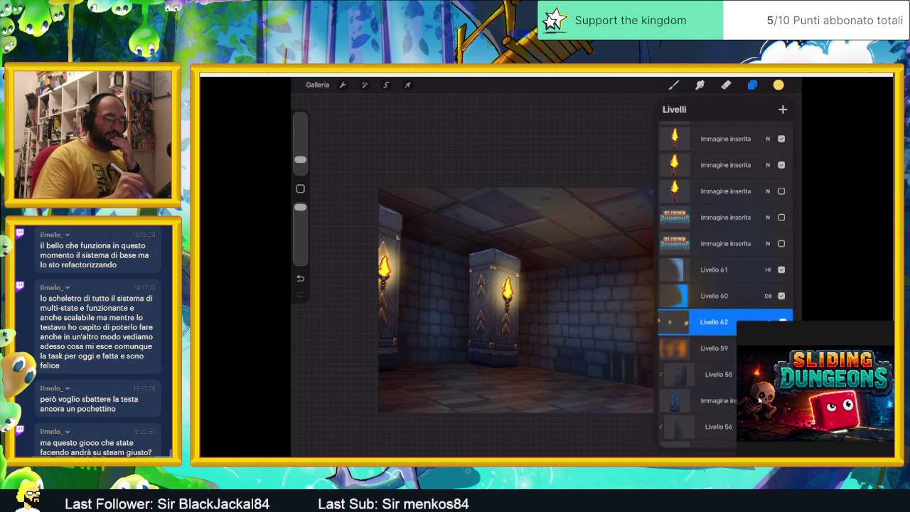
{"action": "scroll", "coordinate": [726, 285], "scroll_direction": "down", "scroll_amount": 1}
Move Livello 62 to the top of the layer stack.
{"action": "mouse_move", "coordinate": [726, 311]}
{"action": "left_mouse_down"}
{"action": "mouse_move", "coordinate": [703, 121]}
{"action": "mouse_move", "coordinate": [711, 133]}
{"action": "left_mouse_up"}
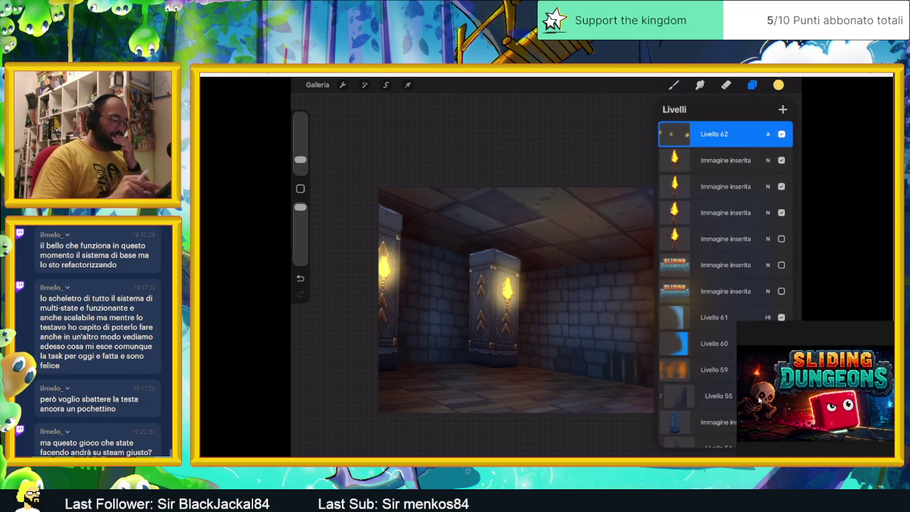
{"action": "scroll", "coordinate": [555, 310], "scroll_direction": "down", "scroll_amount": 2}
{"action": "scroll", "coordinate": [555, 310], "scroll_direction": "up", "scroll_amount": 2}
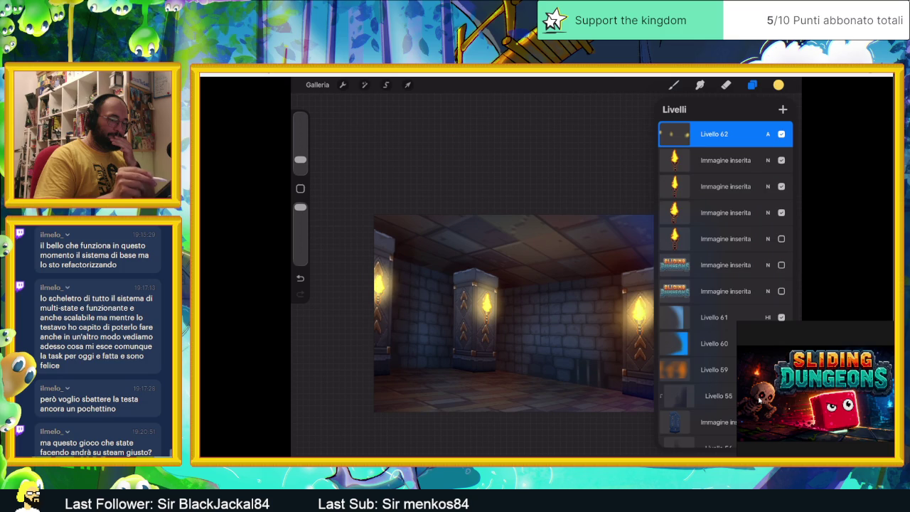
Lower Livello 62's opacity to about 60% and close the Layers panel.
{"action": "left_click", "coordinate": [769, 133]}
{"action": "scroll", "coordinate": [725, 242], "scroll_direction": "up", "scroll_amount": 1}
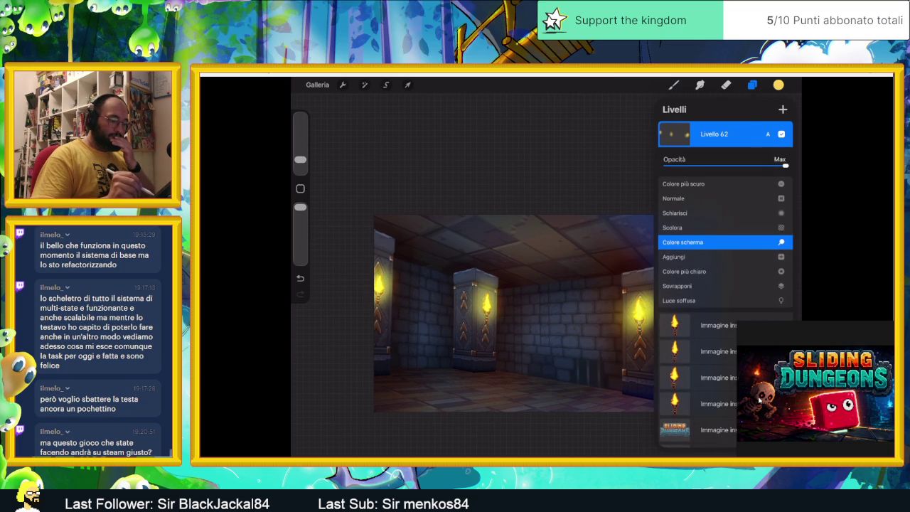
{"action": "left_click_drag", "start_coordinate": [786, 165], "coordinate": [739, 165]}
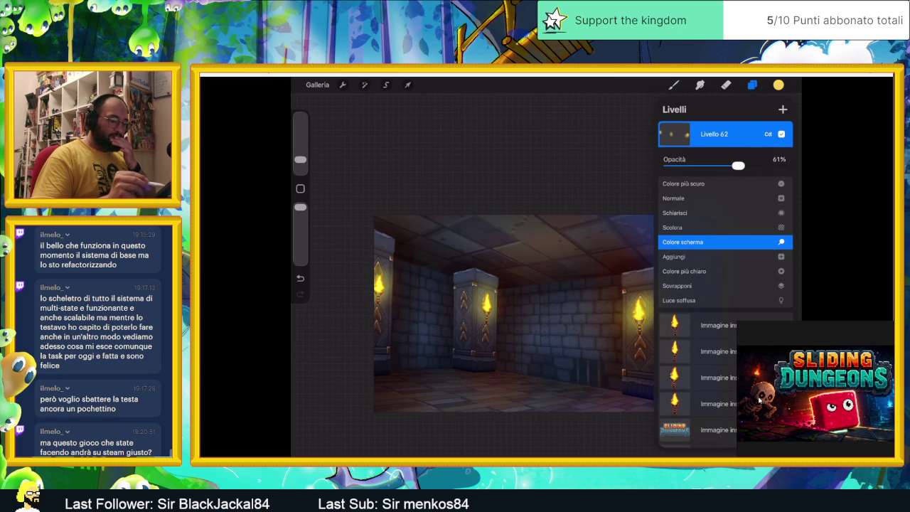
{"action": "scroll", "coordinate": [722, 242], "scroll_direction": "down", "scroll_amount": 1}
{"action": "scroll", "coordinate": [722, 241], "scroll_direction": "down", "scroll_amount": 1}
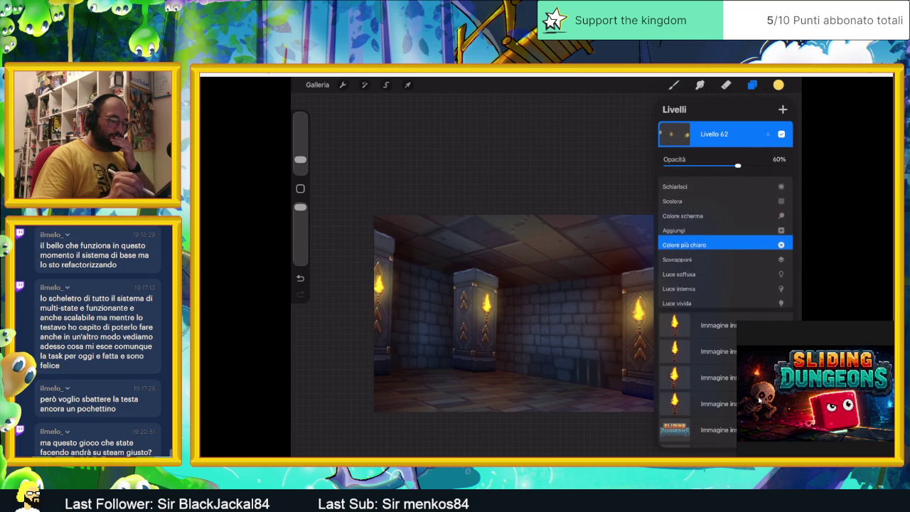
{"action": "scroll", "coordinate": [722, 242], "scroll_direction": "up", "scroll_amount": 1}
{"action": "scroll", "coordinate": [722, 242], "scroll_direction": "up", "scroll_amount": 1}
{"action": "scroll", "coordinate": [722, 242], "scroll_direction": "up", "scroll_amount": 1}
{"action": "scroll", "coordinate": [722, 242], "scroll_direction": "up", "scroll_amount": 1}
{"action": "scroll", "coordinate": [722, 242], "scroll_direction": "down", "scroll_amount": 1}
{"action": "scroll", "coordinate": [722, 242], "scroll_direction": "down", "scroll_amount": 1}
{"action": "scroll", "coordinate": [722, 241], "scroll_direction": "down", "scroll_amount": 1}
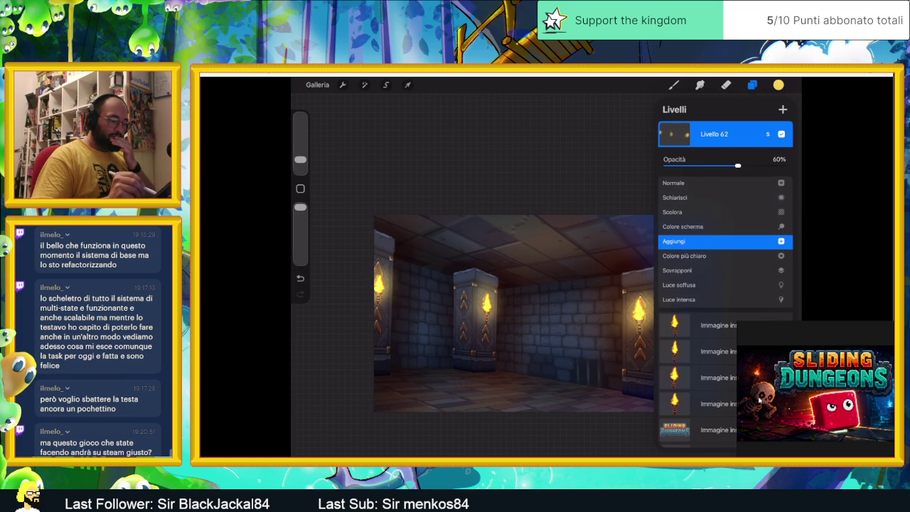
{"action": "scroll", "coordinate": [722, 242], "scroll_direction": "up", "scroll_amount": 1}
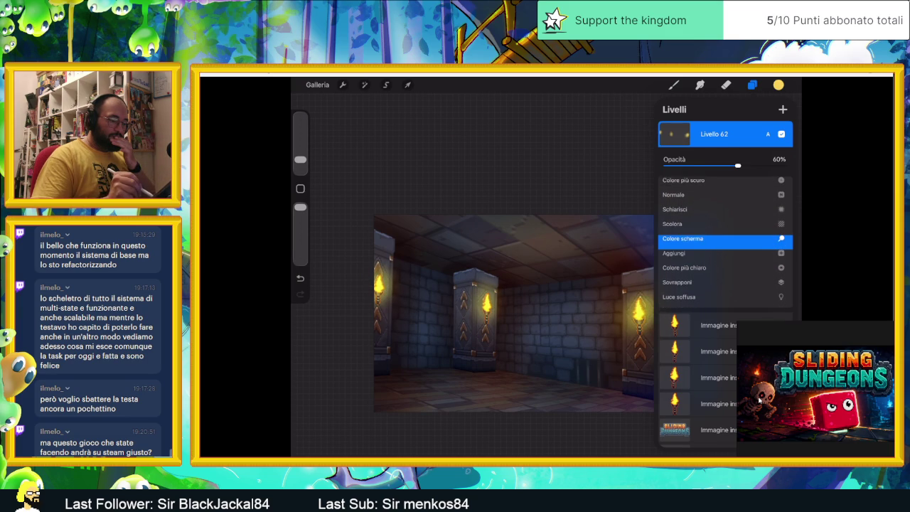
{"action": "scroll", "coordinate": [722, 242], "scroll_direction": "down", "scroll_amount": 1}
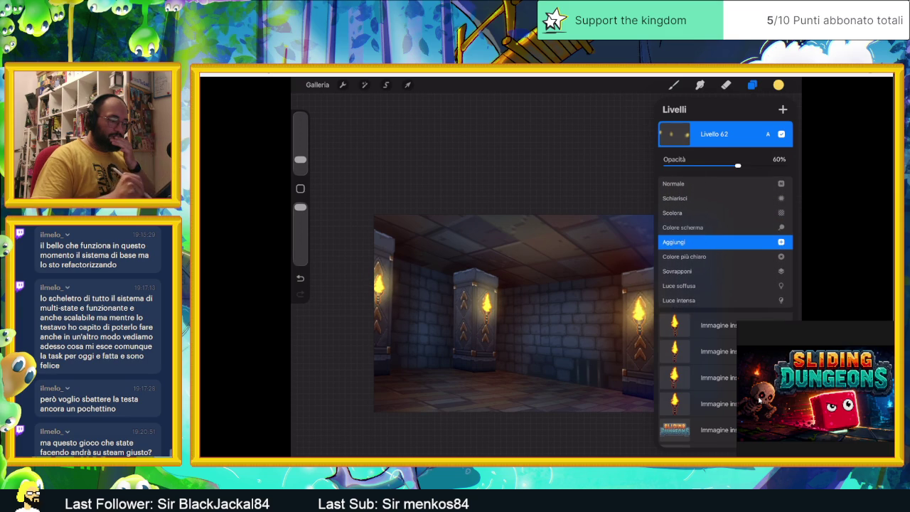
{"action": "left_click", "coordinate": [769, 133]}
{"action": "left_click", "coordinate": [752, 84]}
{"action": "left_click_drag", "start_coordinate": [513, 313], "coordinate": [578, 311]}
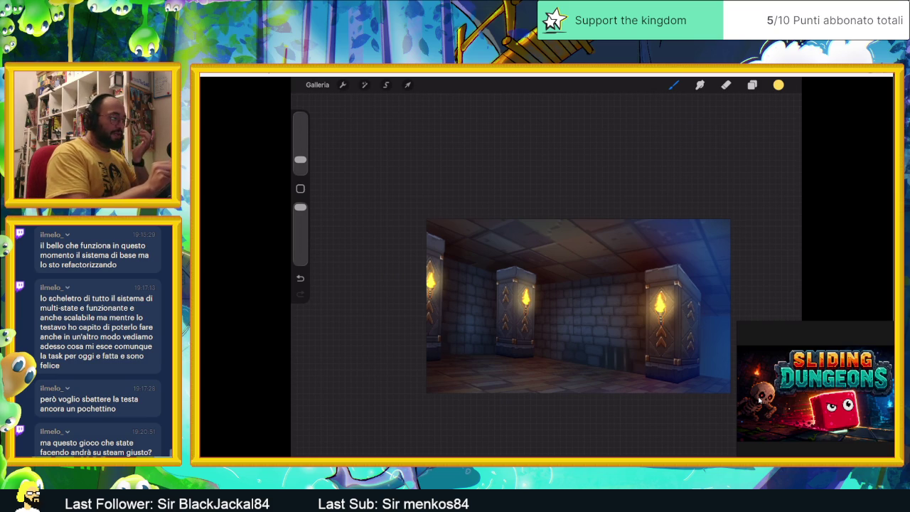
Export the dungeon room artwork as a PNG to Files, then open IMG_0933.
{"action": "left_click", "coordinate": [317, 85]}
{"action": "left_click_drag", "start_coordinate": [470, 148], "coordinate": [416, 148]}
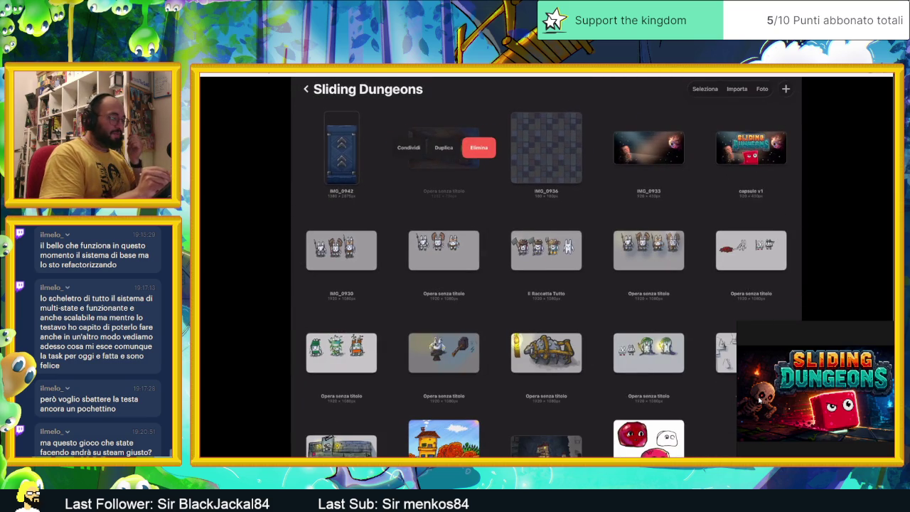
{"action": "left_click", "coordinate": [409, 148]}
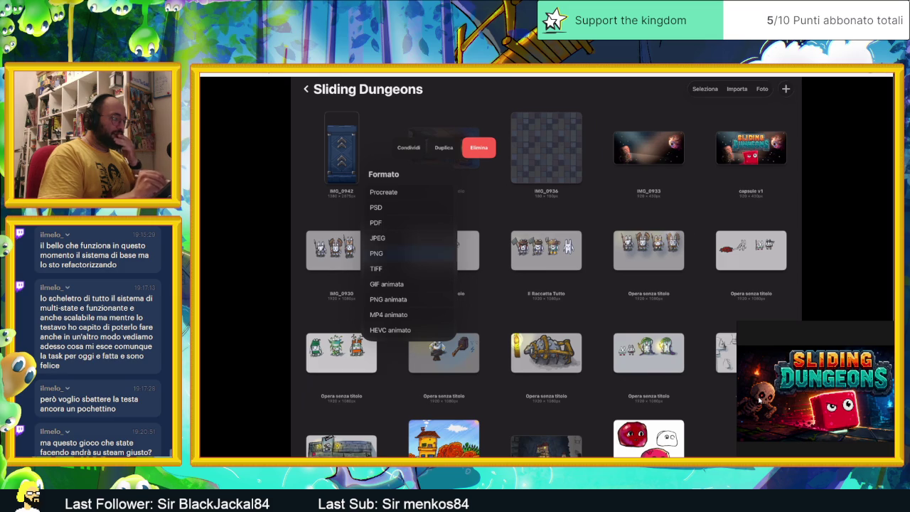
{"action": "left_click", "coordinate": [377, 253]}
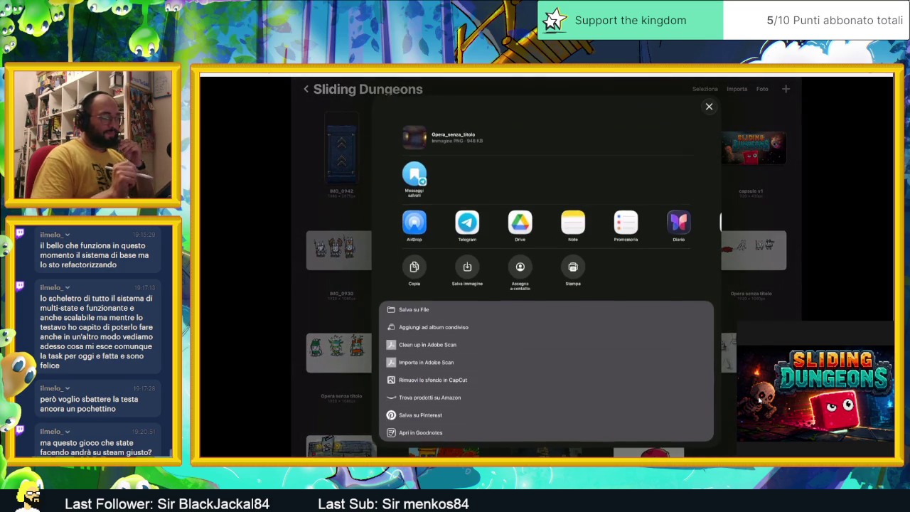
{"action": "left_click", "coordinate": [414, 306]}
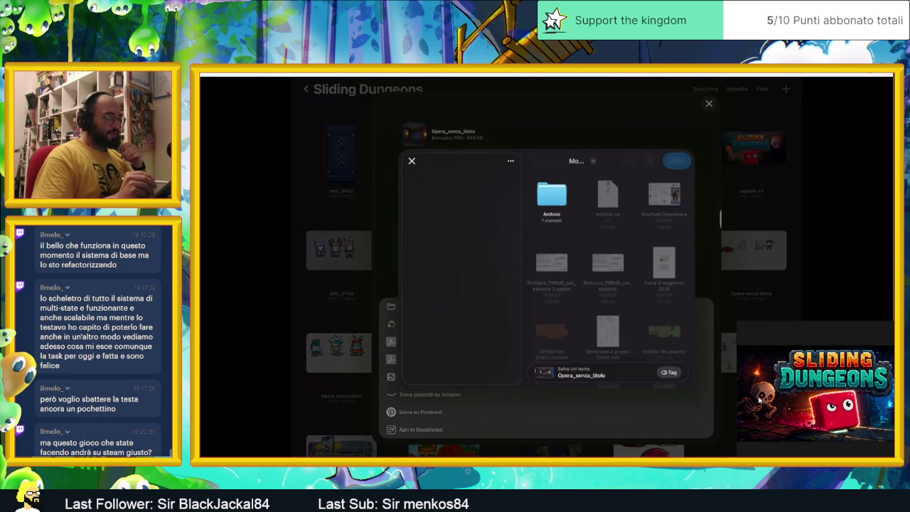
{"action": "left_click", "coordinate": [677, 161]}
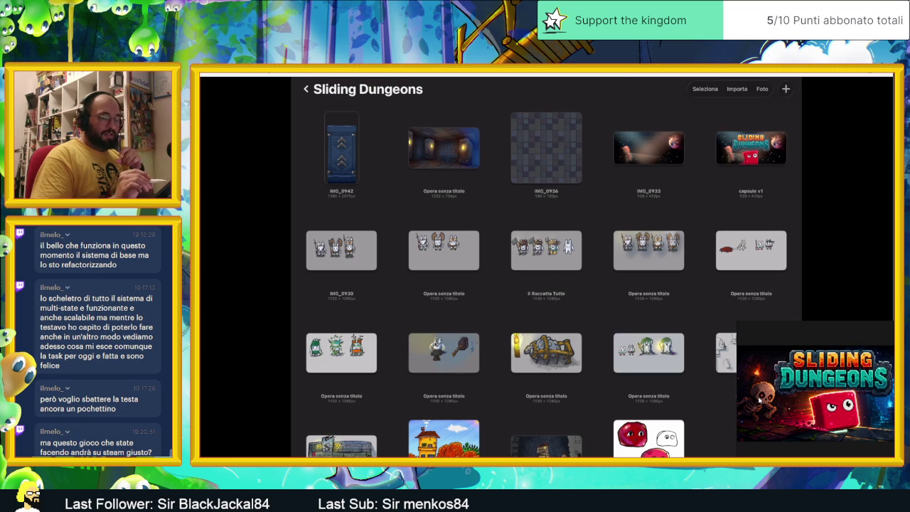
{"action": "left_click", "coordinate": [649, 148]}
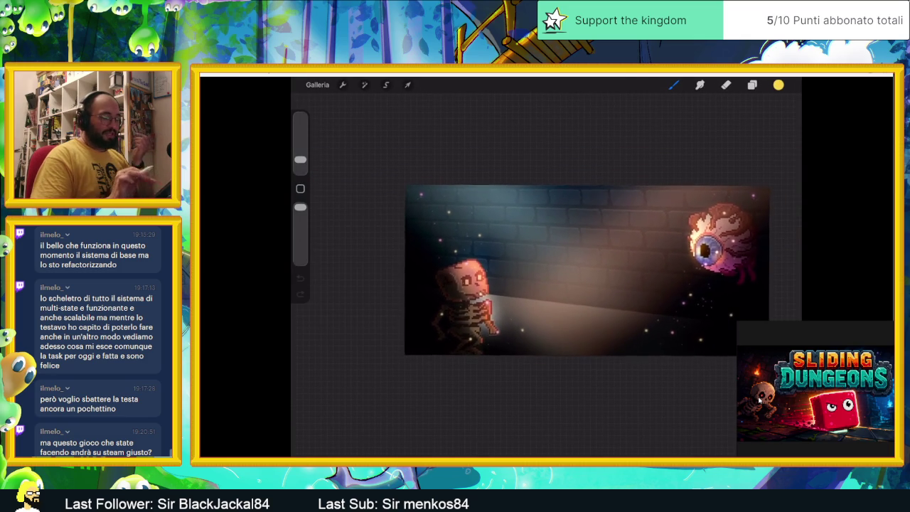
Glance at IMG_0933's layer list, go back to the gallery and reopen it.
{"action": "left_click", "coordinate": [752, 84]}
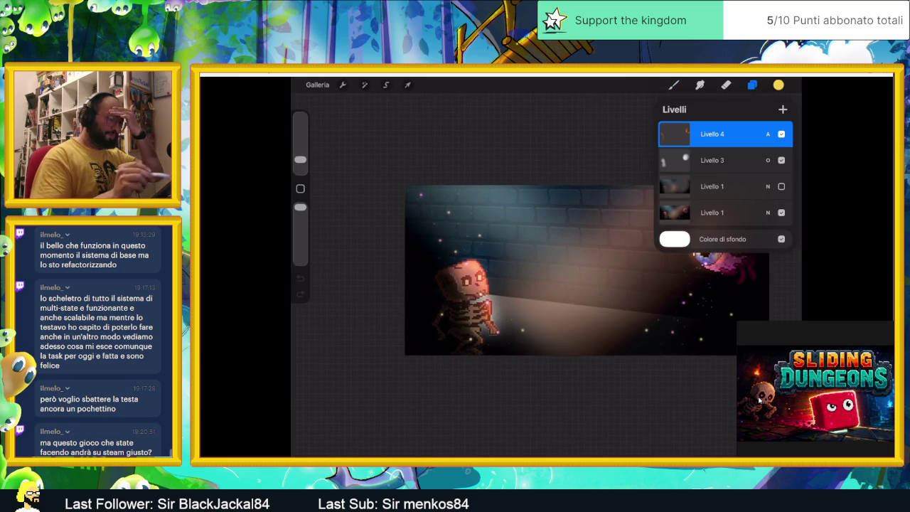
{"action": "left_click", "coordinate": [317, 85]}
{"action": "left_click", "coordinate": [317, 85]}
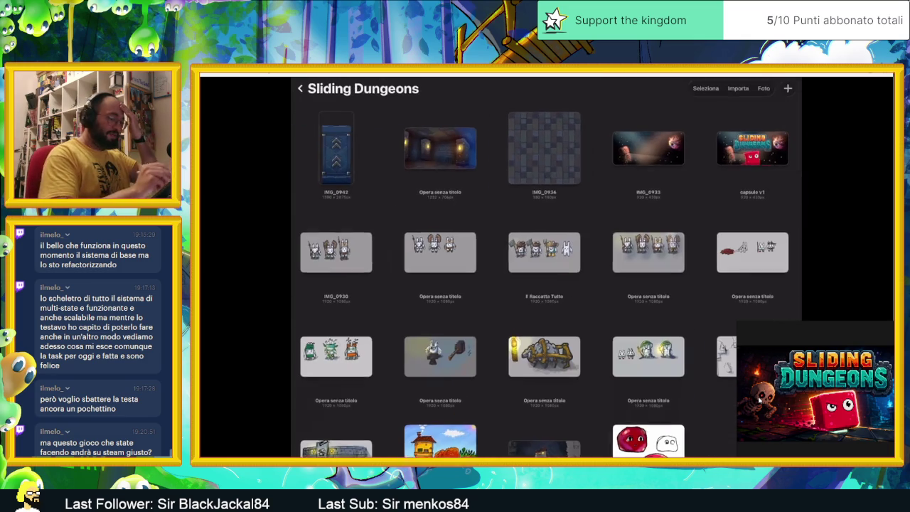
{"action": "left_click", "coordinate": [648, 148]}
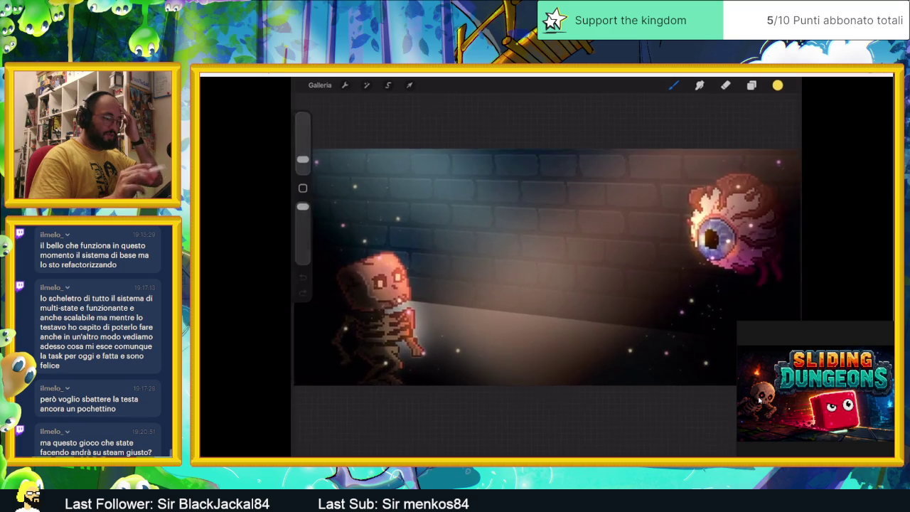
Toggle the Livello 1 layers, leaving the upper one hidden, then open capsule v1.
{"action": "left_click", "coordinate": [752, 84]}
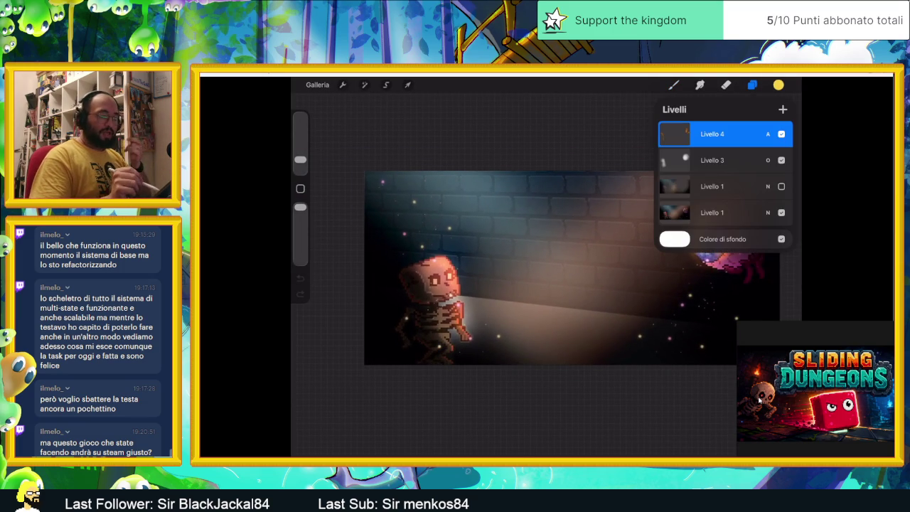
{"action": "left_click", "coordinate": [712, 213]}
{"action": "left_click", "coordinate": [781, 213]}
{"action": "left_click", "coordinate": [781, 212]}
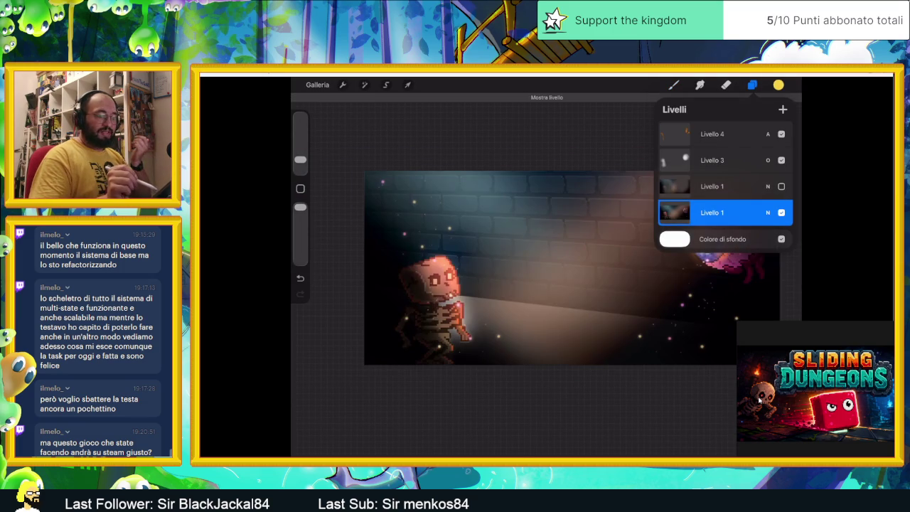
{"action": "left_click", "coordinate": [782, 186]}
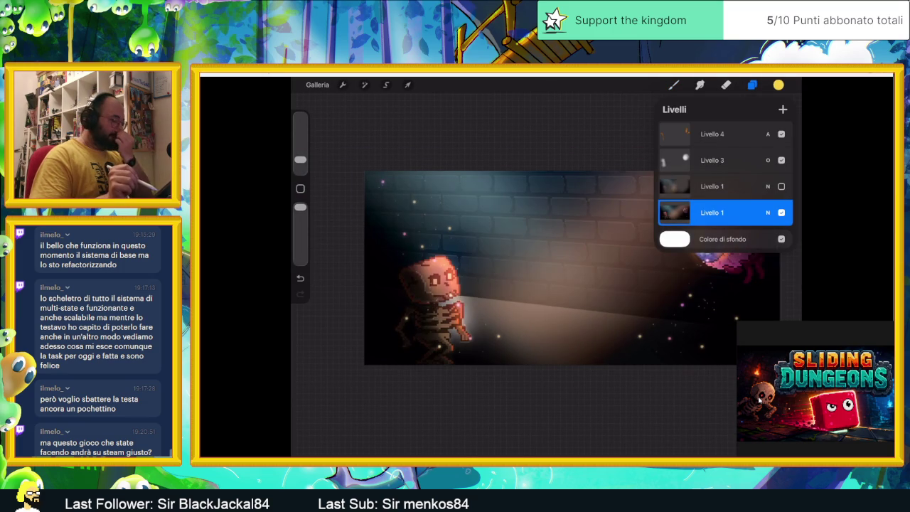
{"action": "left_click", "coordinate": [753, 84]}
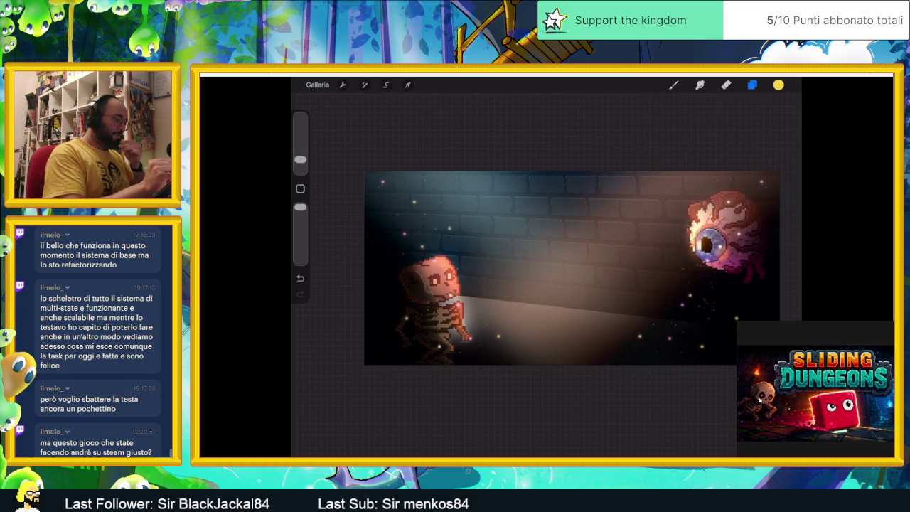
{"action": "left_click", "coordinate": [317, 85]}
{"action": "left_click", "coordinate": [751, 148]}
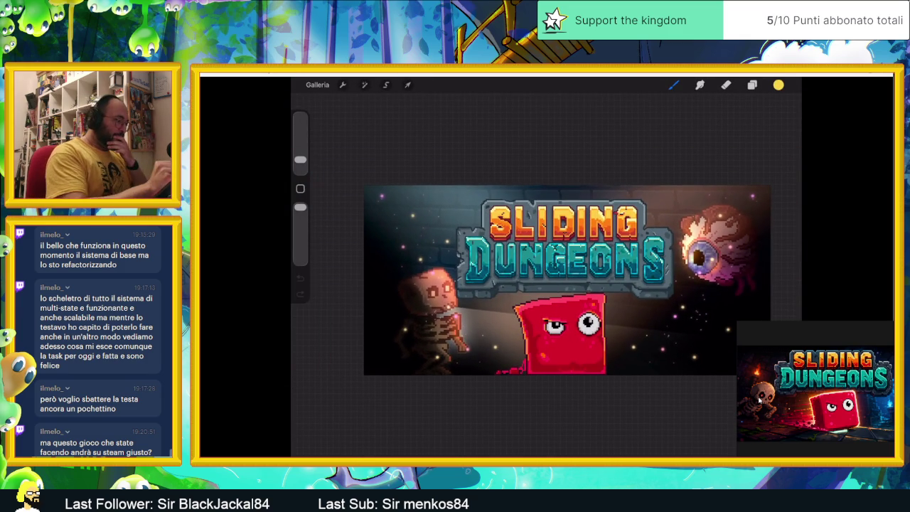
Insert the dungeon room photo into capsule v1 via Aggiungi > Inserisci una foto.
{"action": "left_click", "coordinate": [343, 85]}
{"action": "left_click", "coordinate": [328, 128]}
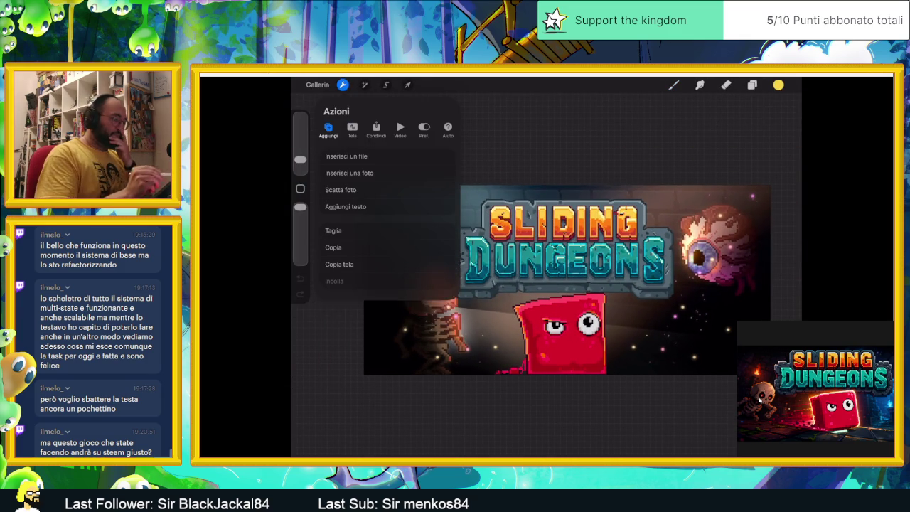
{"action": "left_click", "coordinate": [349, 173]}
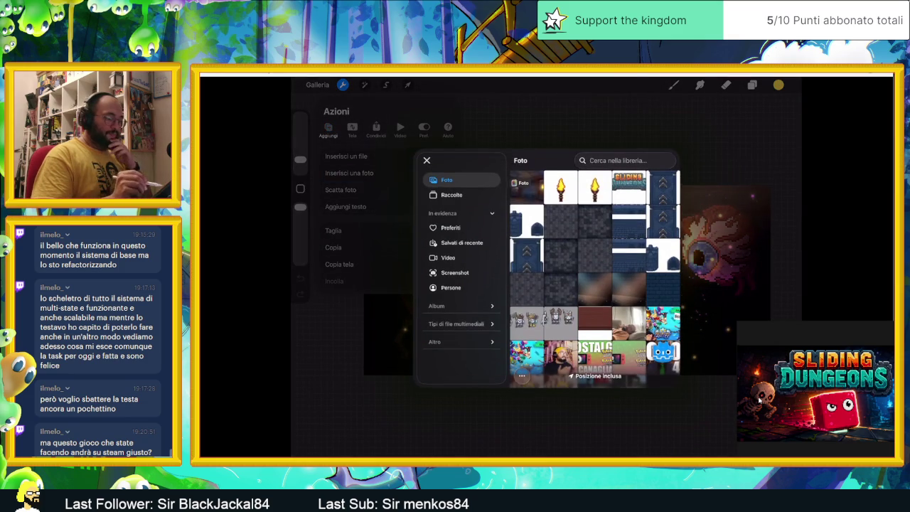
{"action": "left_click", "coordinate": [629, 187]}
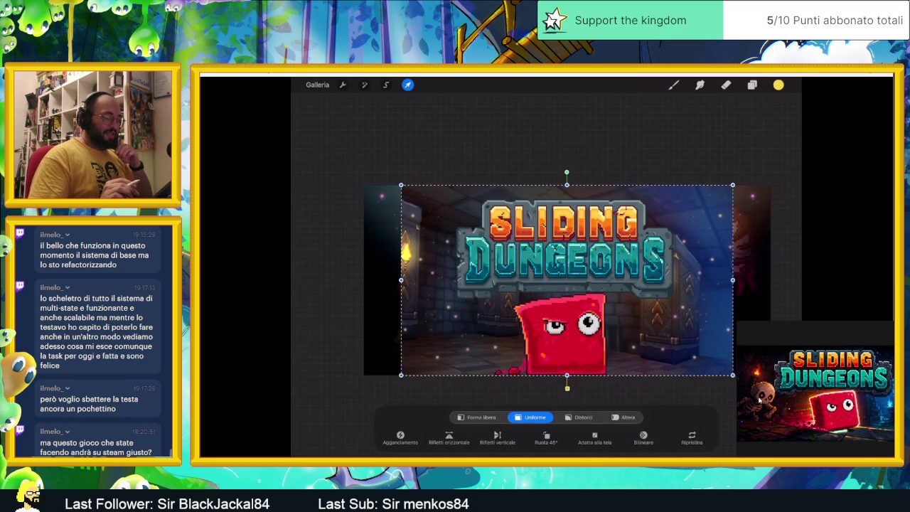
Scale the dungeon room image to 782x448 and align it with the canvas edges.
{"action": "left_click_drag", "start_coordinate": [733, 375], "coordinate": [696, 331]}
{"action": "left_click_drag", "start_coordinate": [581, 284], "coordinate": [576, 282]}
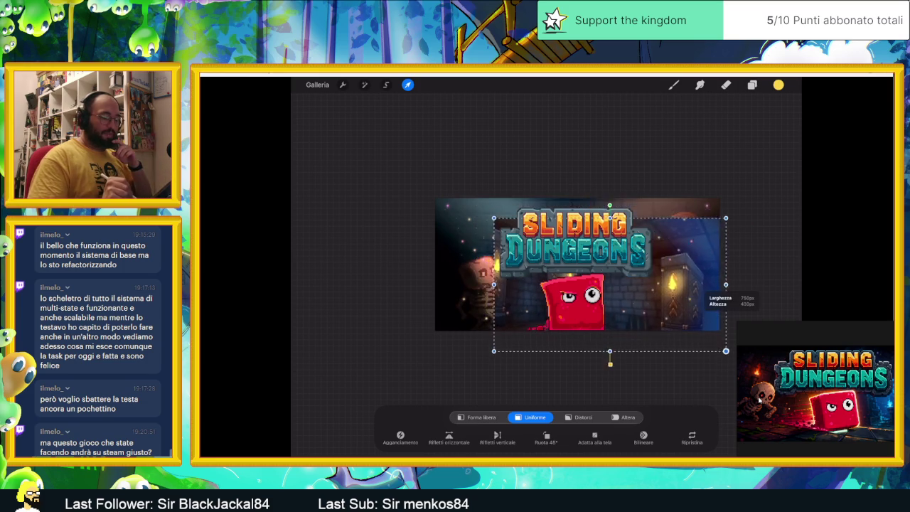
{"action": "left_click_drag", "start_coordinate": [577, 265], "coordinate": [573, 257]}
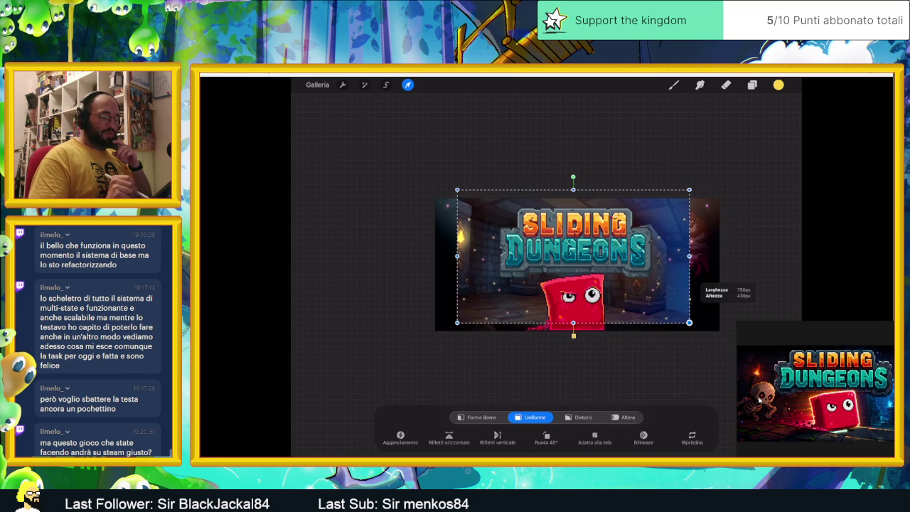
{"action": "left_click_drag", "start_coordinate": [689, 323], "coordinate": [765, 366]}
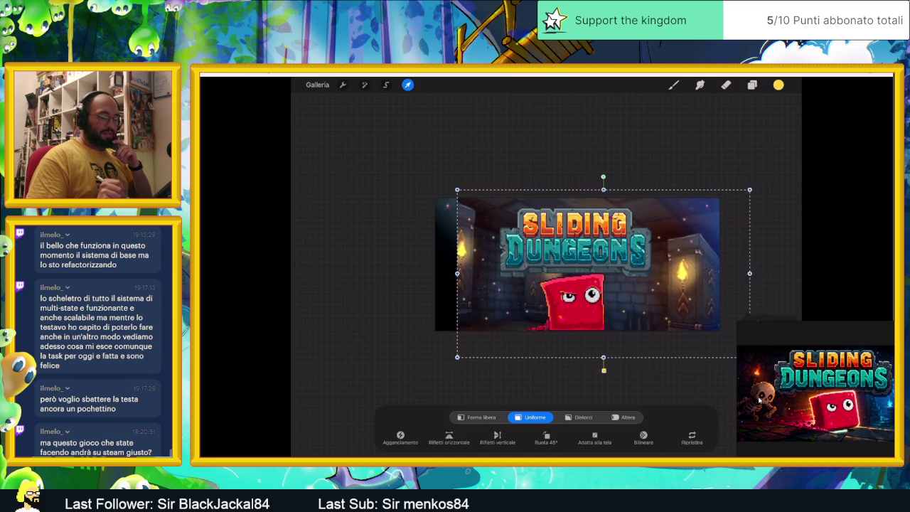
{"action": "left_click_drag", "start_coordinate": [611, 278], "coordinate": [592, 253]}
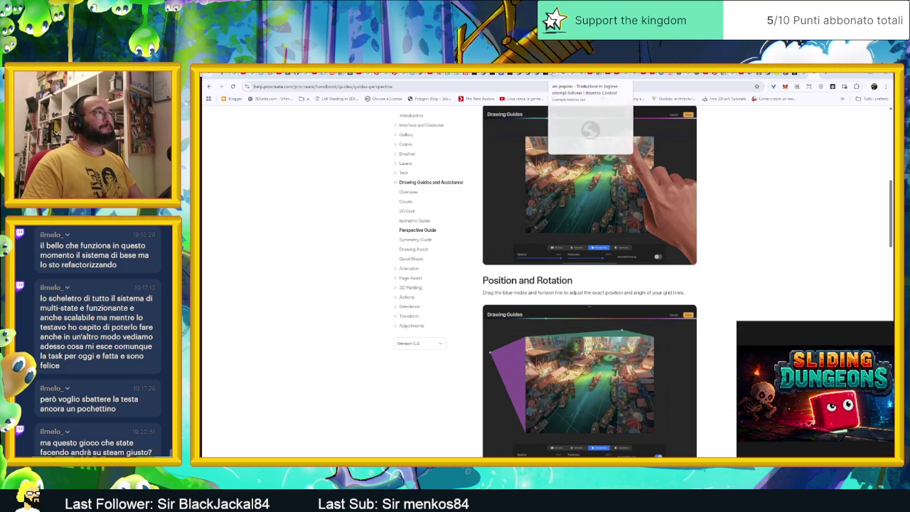
Browse the Steamworks docs for the library assets and store assets guideline pages.
{"action": "left_click", "coordinate": [580, 74]}
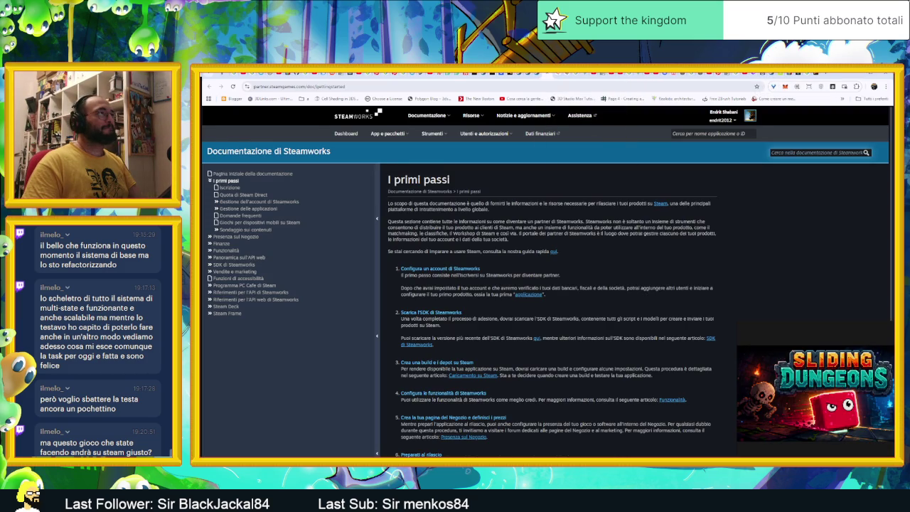
{"action": "left_click", "coordinate": [510, 74]}
{"action": "left_click", "coordinate": [496, 73]}
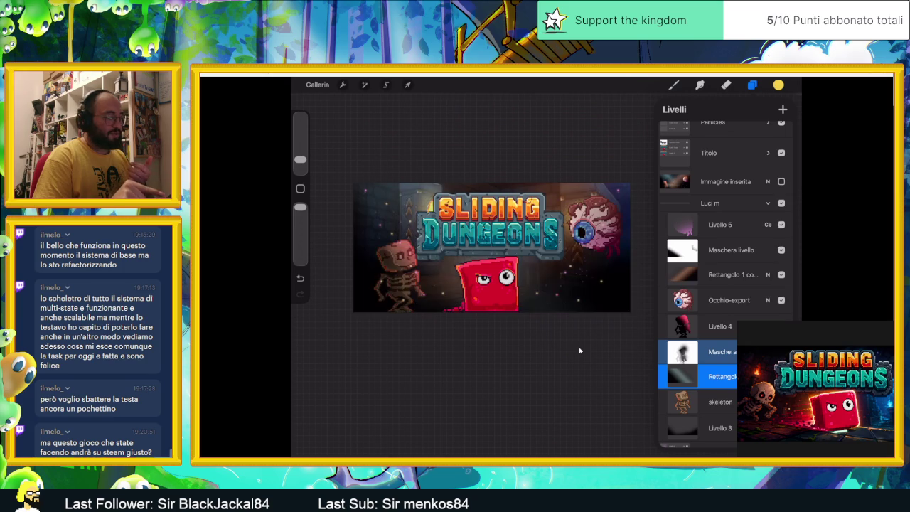
Toggle the Luci m group on and off to compare, ending with it hidden.
{"action": "left_click", "coordinate": [781, 202]}
{"action": "left_click", "coordinate": [782, 203]}
{"action": "left_click", "coordinate": [782, 203]}
{"action": "left_click", "coordinate": [712, 203]}
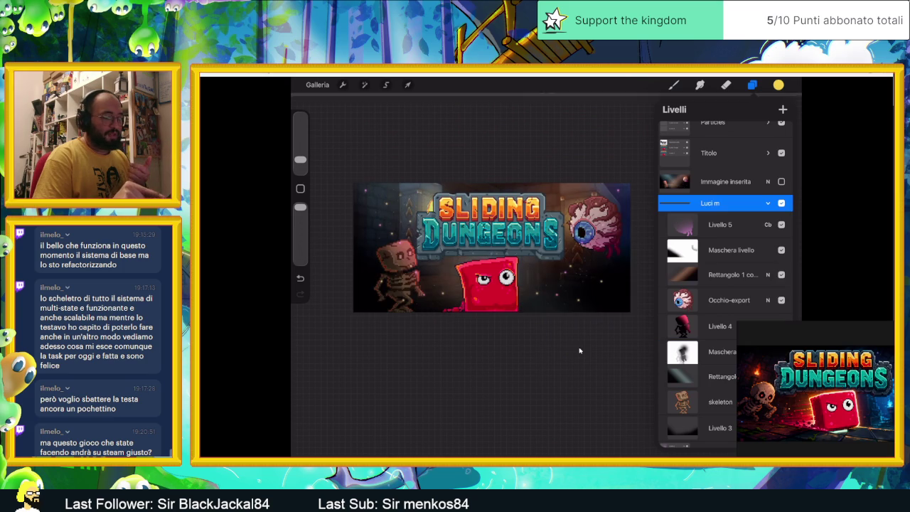
{"action": "left_click", "coordinate": [781, 203]}
{"action": "left_click", "coordinate": [782, 202]}
{"action": "left_click", "coordinate": [781, 203]}
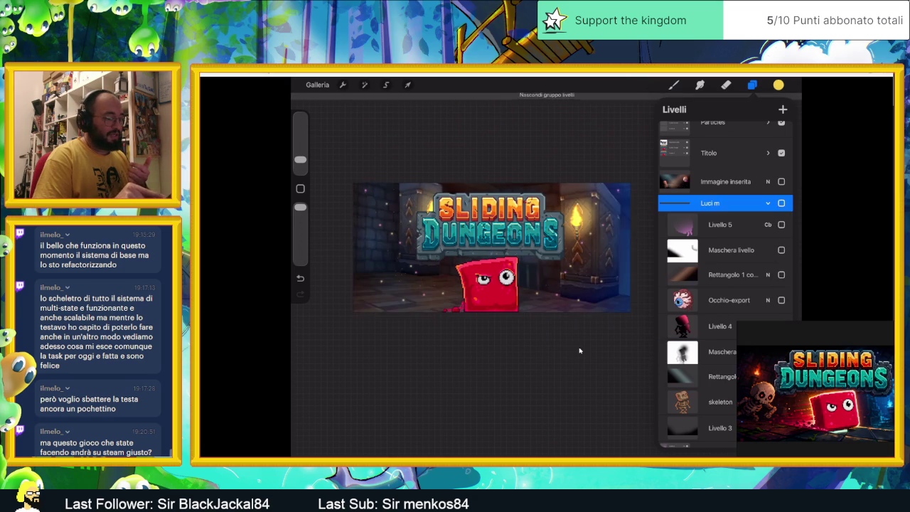
{"action": "left_click", "coordinate": [782, 203]}
{"action": "left_click", "coordinate": [781, 203]}
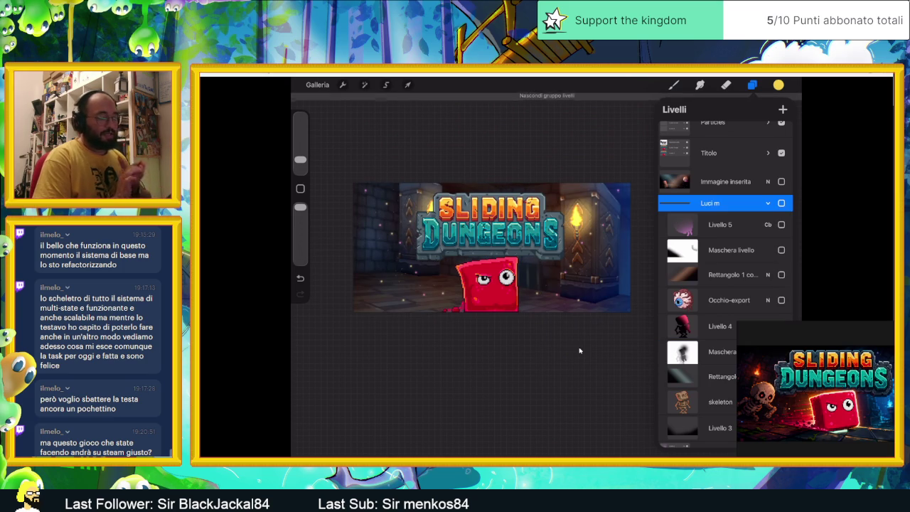